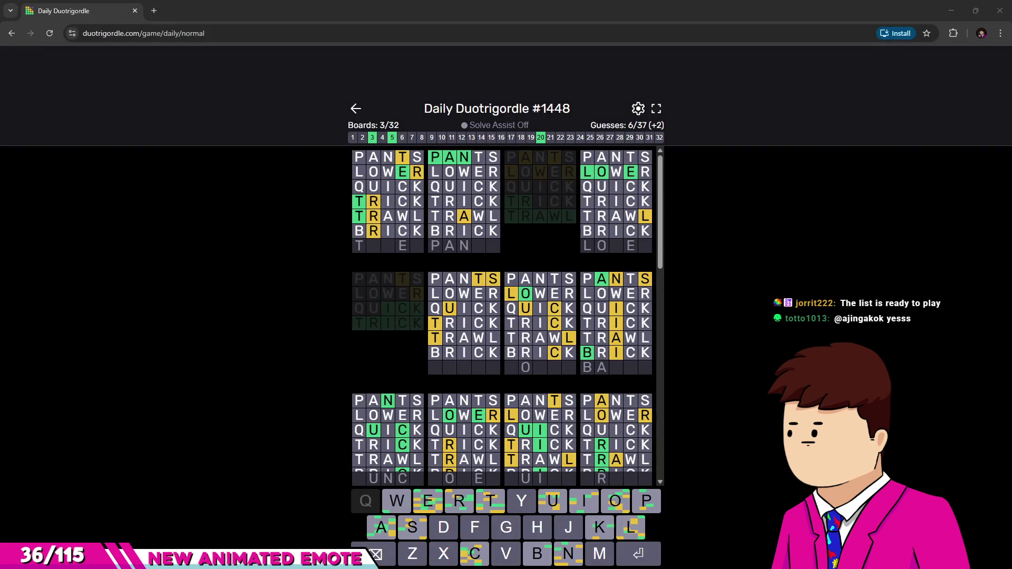
Capture the green halo emote as a snip, then close the snip window.
{"action": "key", "text": "alt+Tab"}
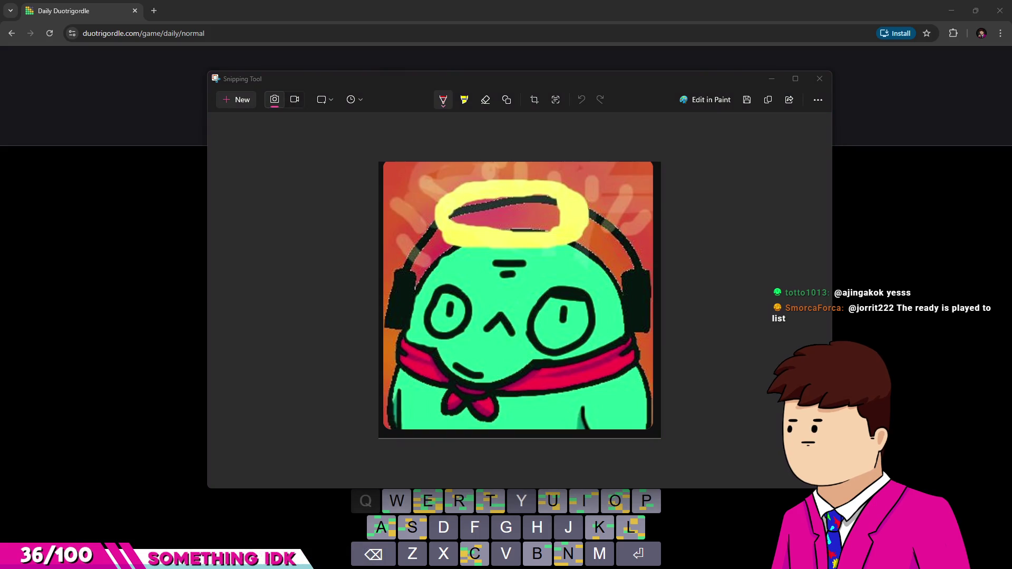
{"action": "left_click", "coordinate": [821, 80]}
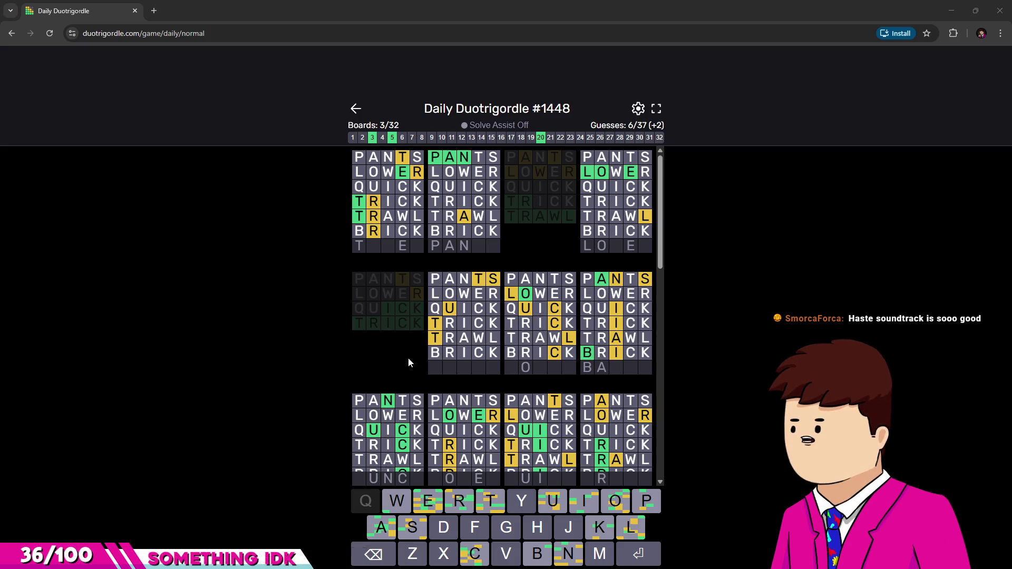
{"action": "scroll", "coordinate": [435, 362], "scroll_direction": "down", "scroll_amount": 3}
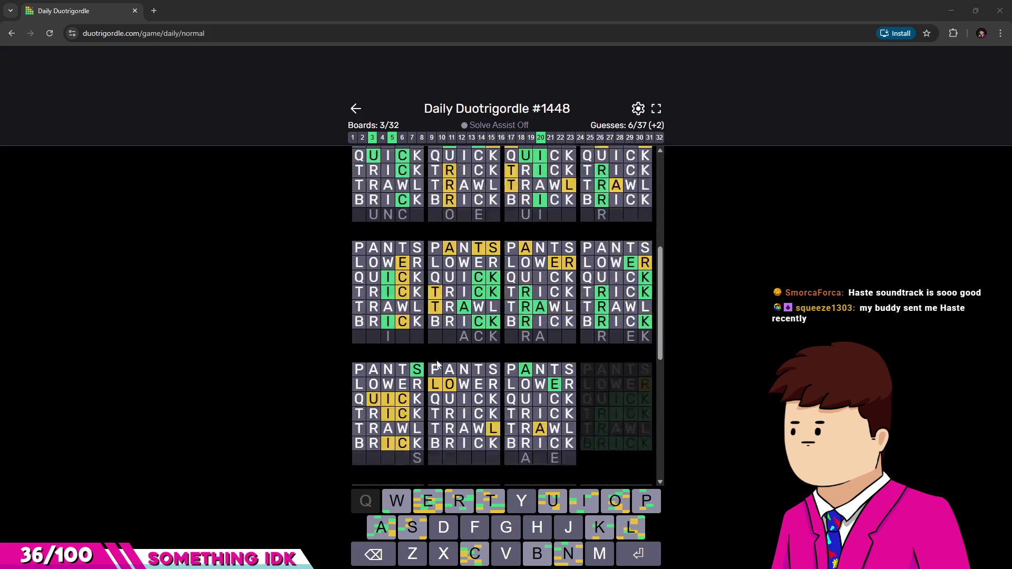
{"action": "scroll", "coordinate": [447, 361], "scroll_direction": "up", "scroll_amount": 1}
{"action": "scroll", "coordinate": [474, 356], "scroll_direction": "down", "scroll_amount": 1}
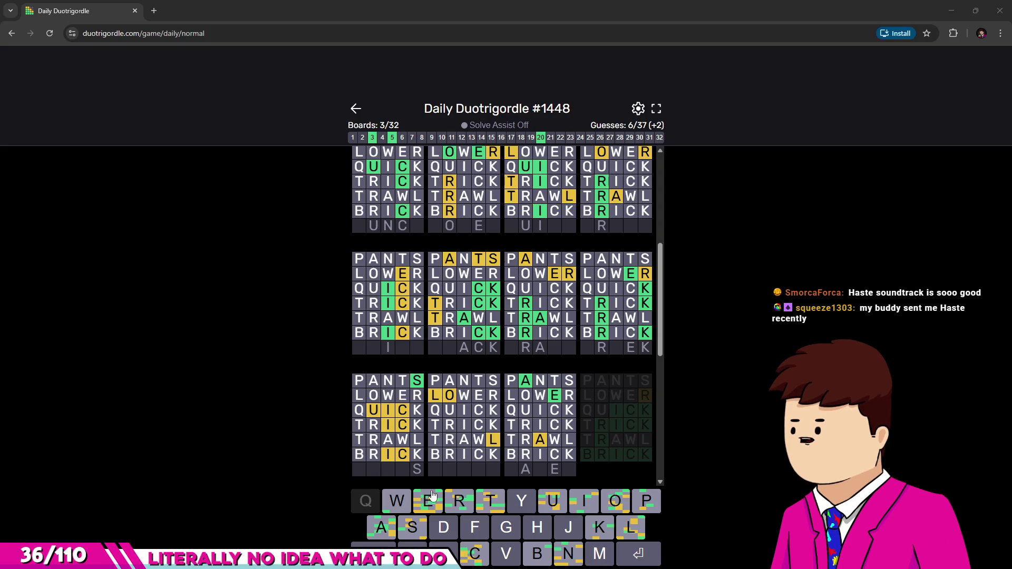
Submit TRACK and then STACK as the seventh and eighth guesses, checking board 18 first.
{"action": "left_click", "coordinate": [434, 470]}
{"action": "type", "text": "trac"}
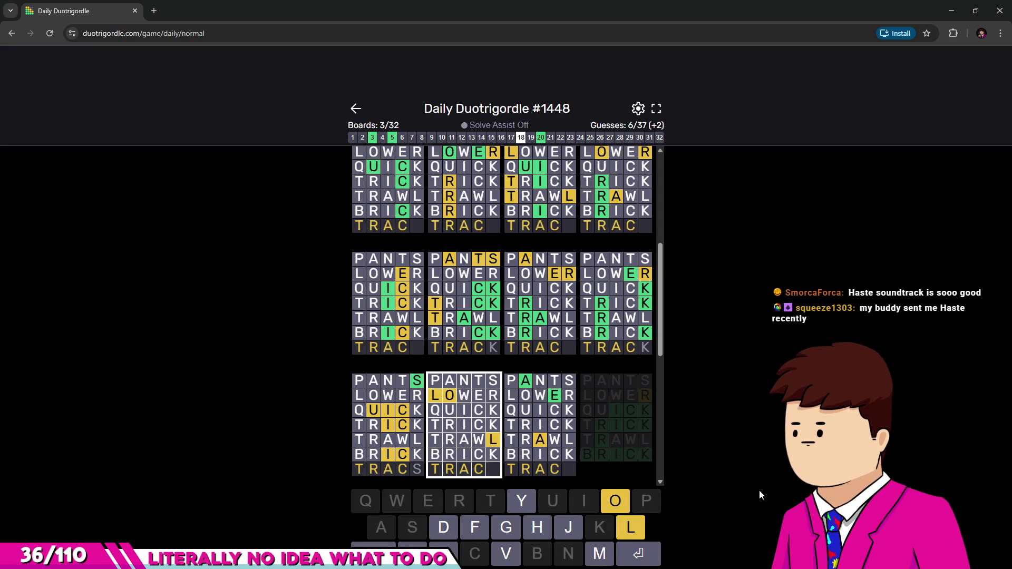
{"action": "type", "text": "k"}
{"action": "key", "text": "Return"}
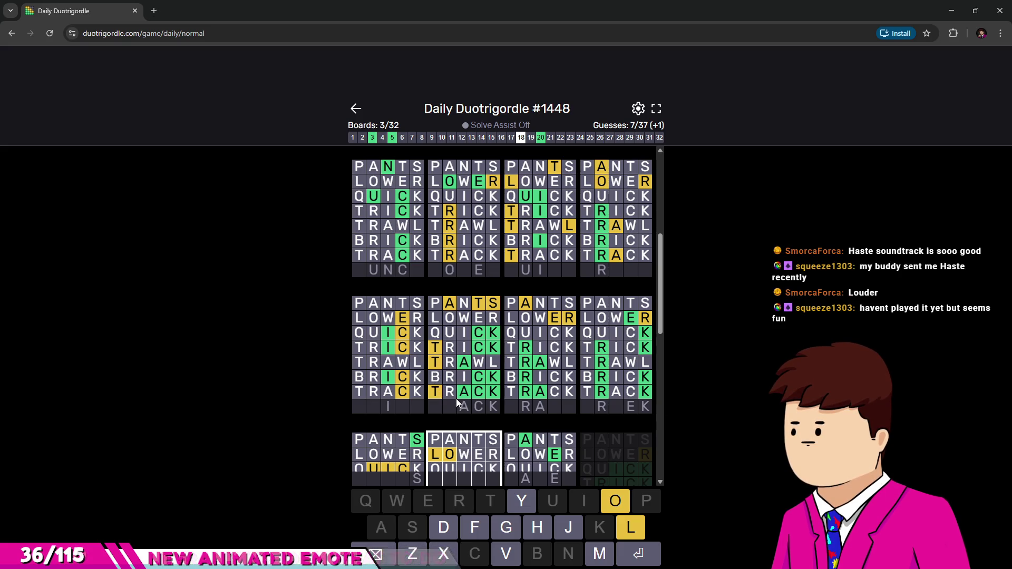
{"action": "scroll", "coordinate": [456, 398], "scroll_direction": "down", "scroll_amount": 1}
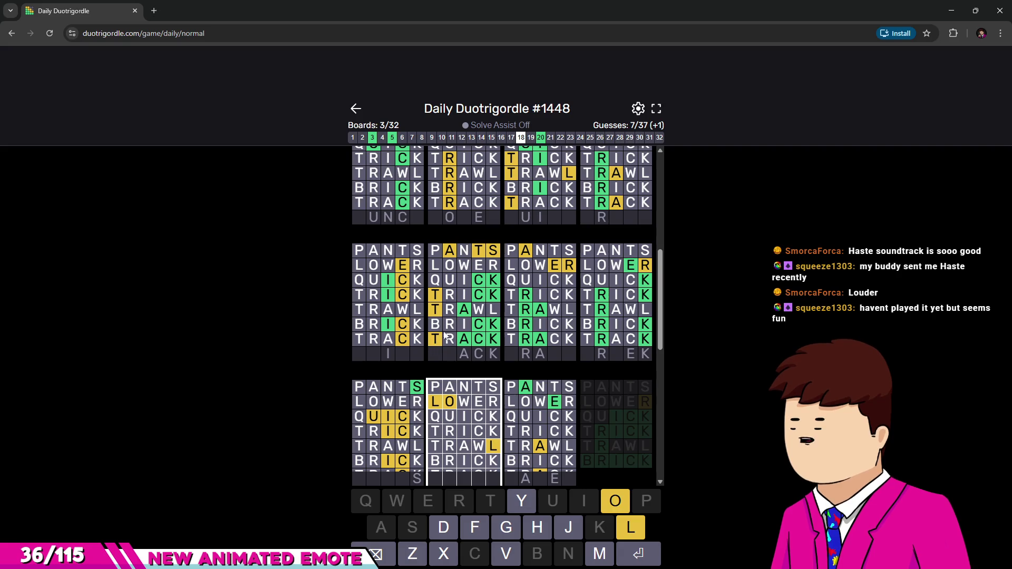
{"action": "type", "text": "s"}
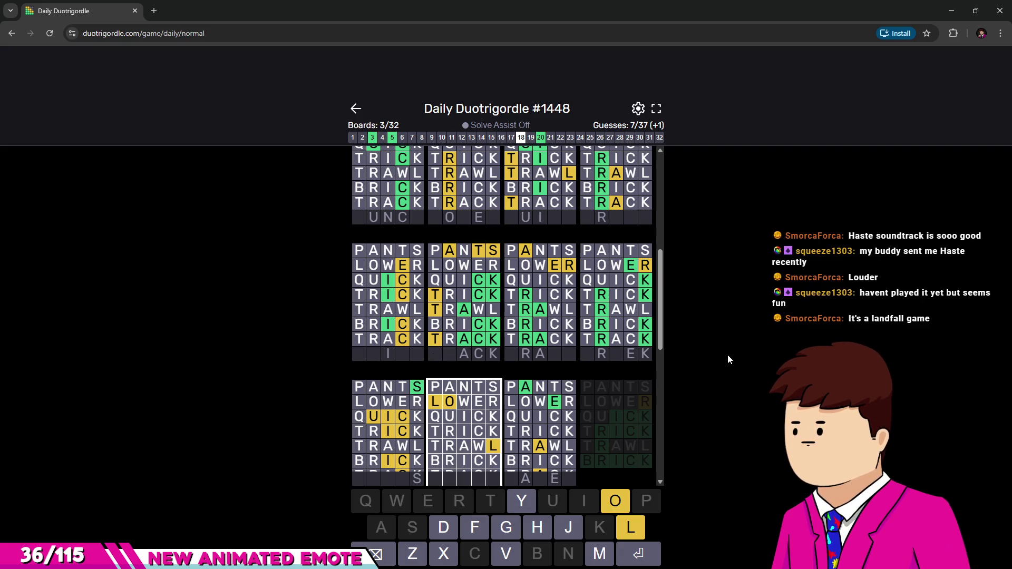
{"action": "type", "text": "tack"}
{"action": "key", "text": "Return"}
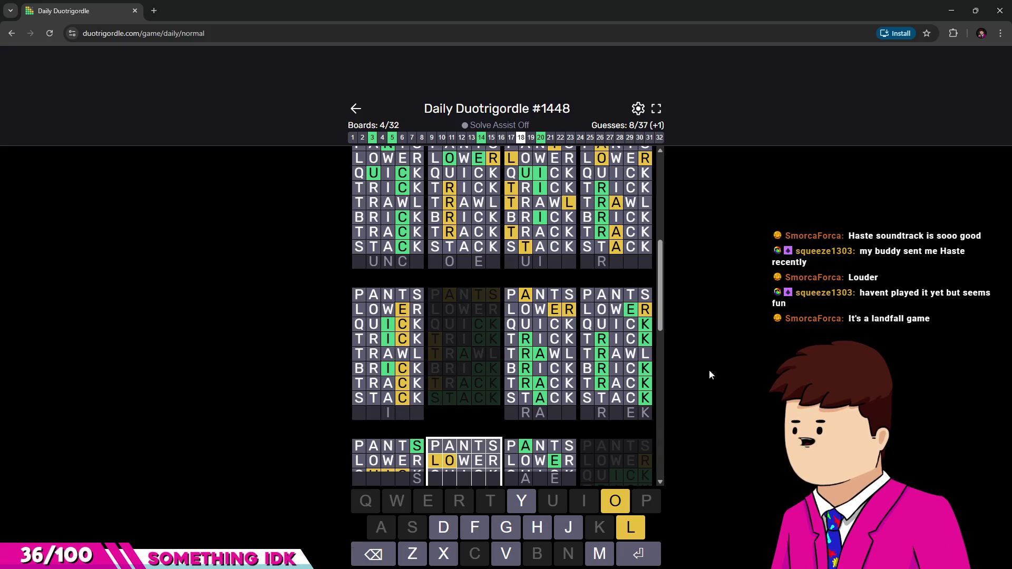
{"action": "scroll", "coordinate": [655, 384], "scroll_direction": "down", "scroll_amount": 2}
{"action": "scroll", "coordinate": [656, 385], "scroll_direction": "up", "scroll_amount": 1}
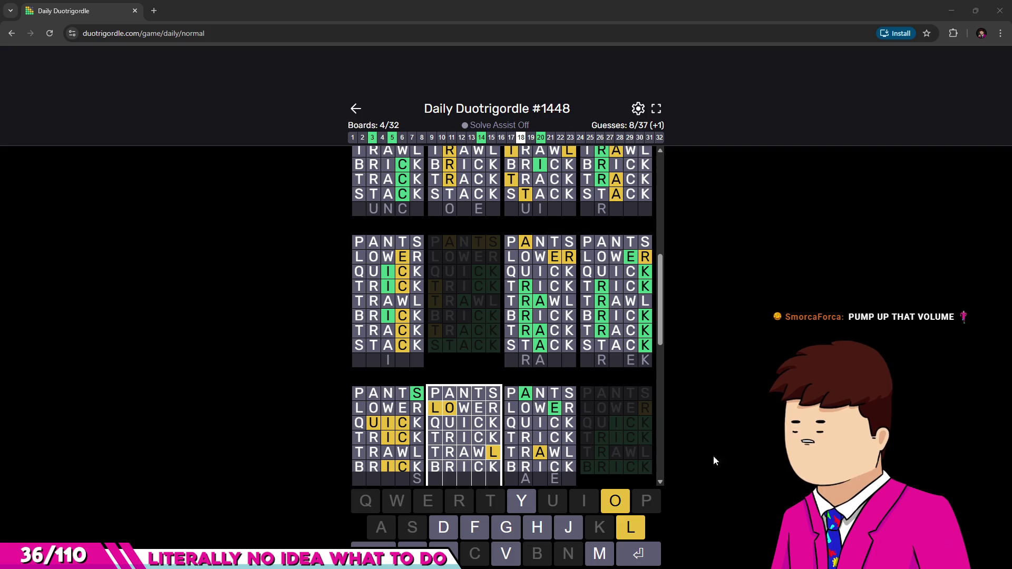
{"action": "scroll", "coordinate": [500, 242], "scroll_direction": "up", "scroll_amount": 5}
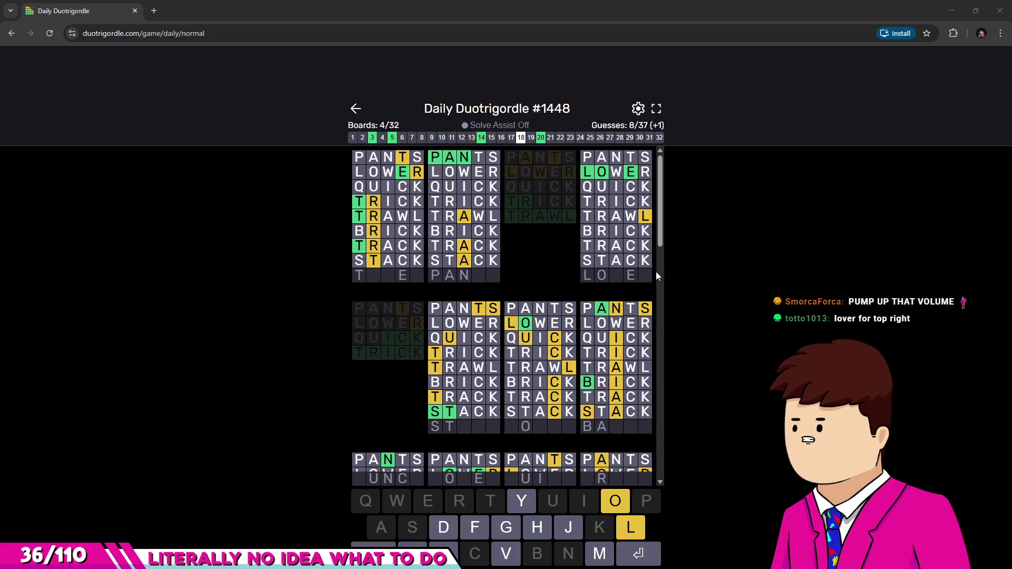
{"action": "scroll", "coordinate": [626, 250], "scroll_direction": "down", "scroll_amount": 2}
{"action": "scroll", "coordinate": [626, 251], "scroll_direction": "down", "scroll_amount": 1}
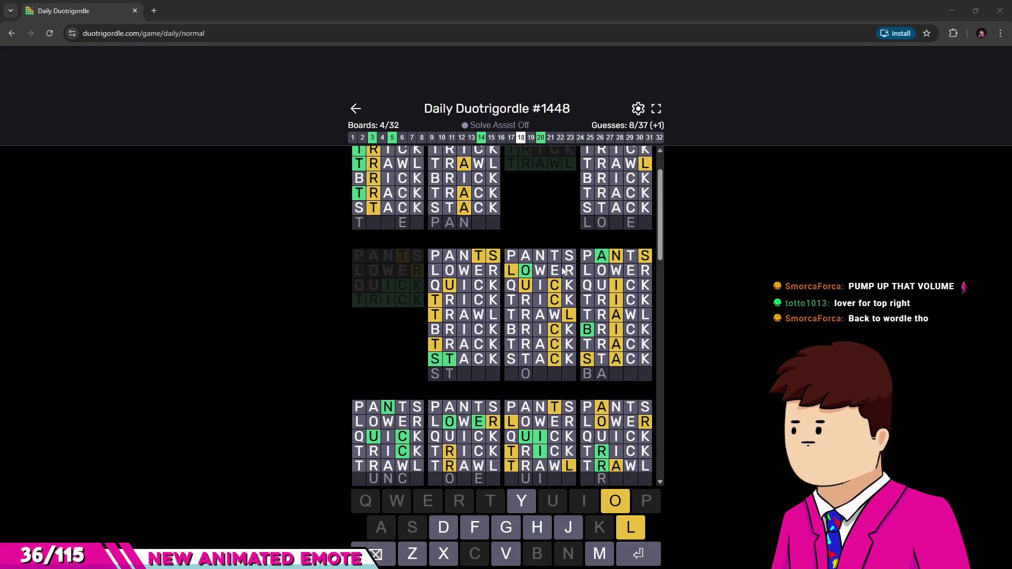
{"action": "scroll", "coordinate": [504, 264], "scroll_direction": "down", "scroll_amount": 1}
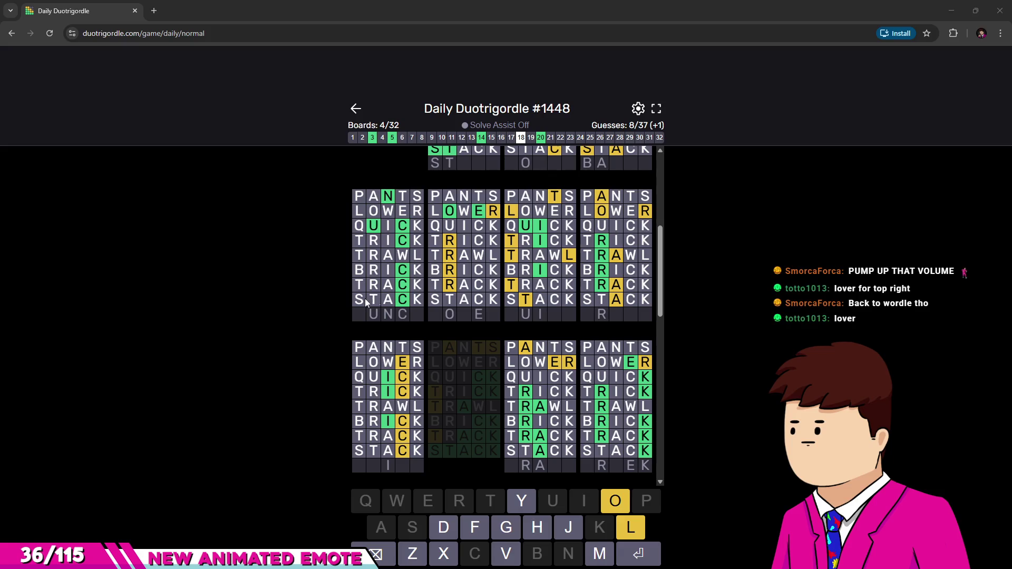
{"action": "scroll", "coordinate": [506, 277], "scroll_direction": "down", "scroll_amount": 2}
{"action": "scroll", "coordinate": [508, 298], "scroll_direction": "down", "scroll_amount": 1}
{"action": "scroll", "coordinate": [512, 304], "scroll_direction": "down", "scroll_amount": 1}
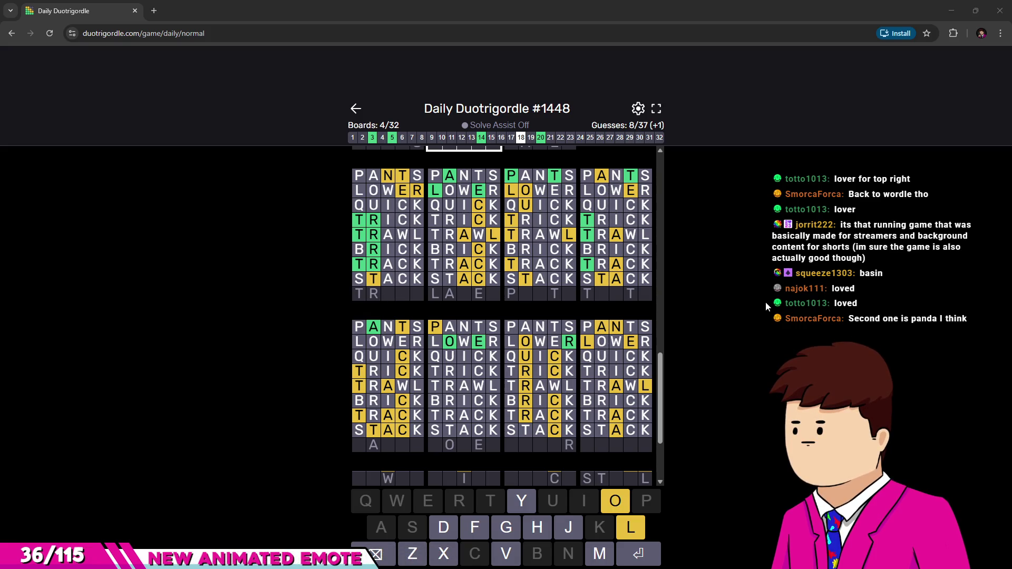
{"action": "type", "text": "tr"}
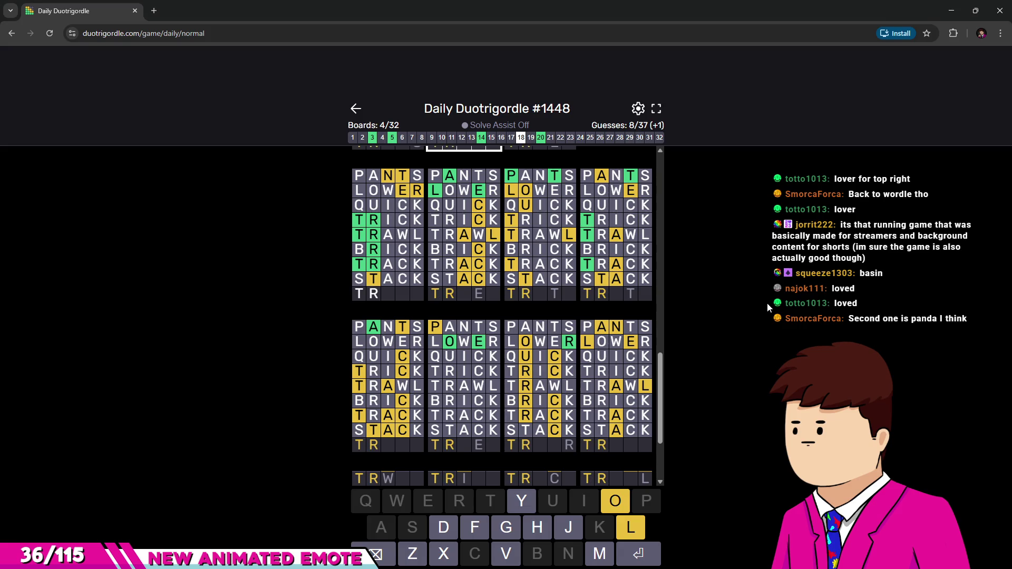
{"action": "type", "text": "end"}
Submit TREND and then PANDA as the ninth and tenth guesses.
{"action": "key", "text": "Return"}
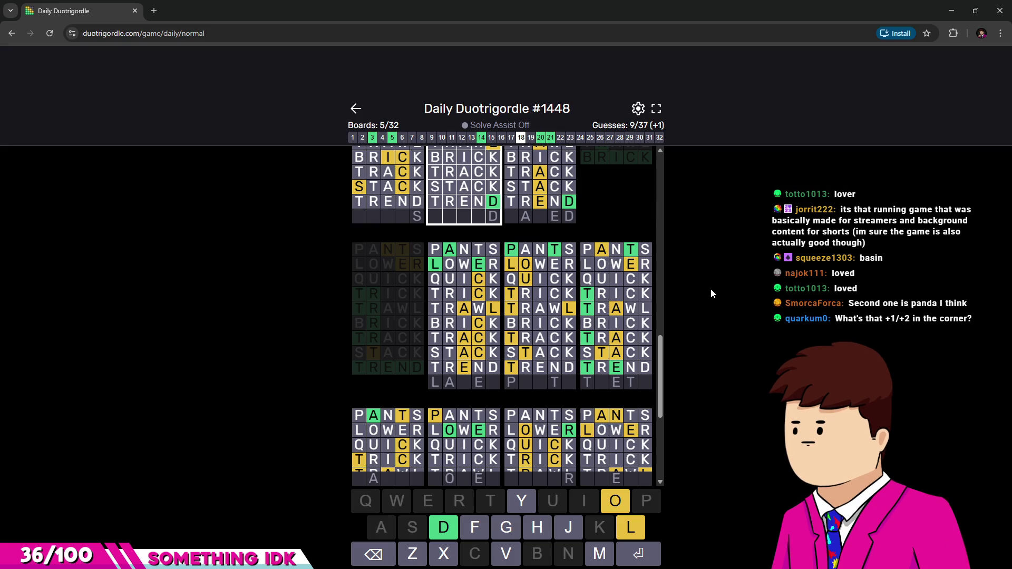
{"action": "scroll", "coordinate": [593, 268], "scroll_direction": "down", "scroll_amount": 3}
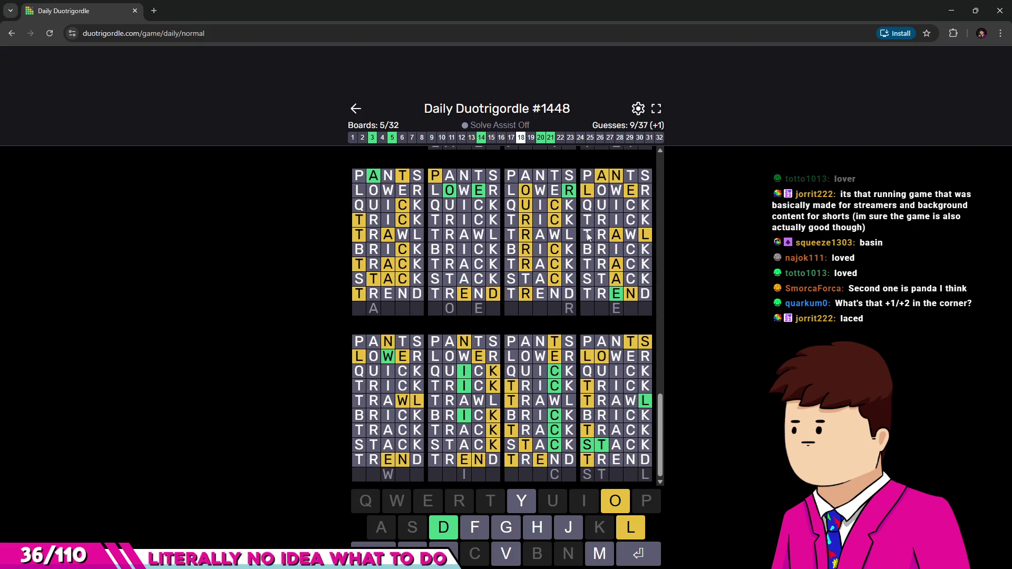
{"action": "scroll", "coordinate": [587, 235], "scroll_direction": "up", "scroll_amount": 10}
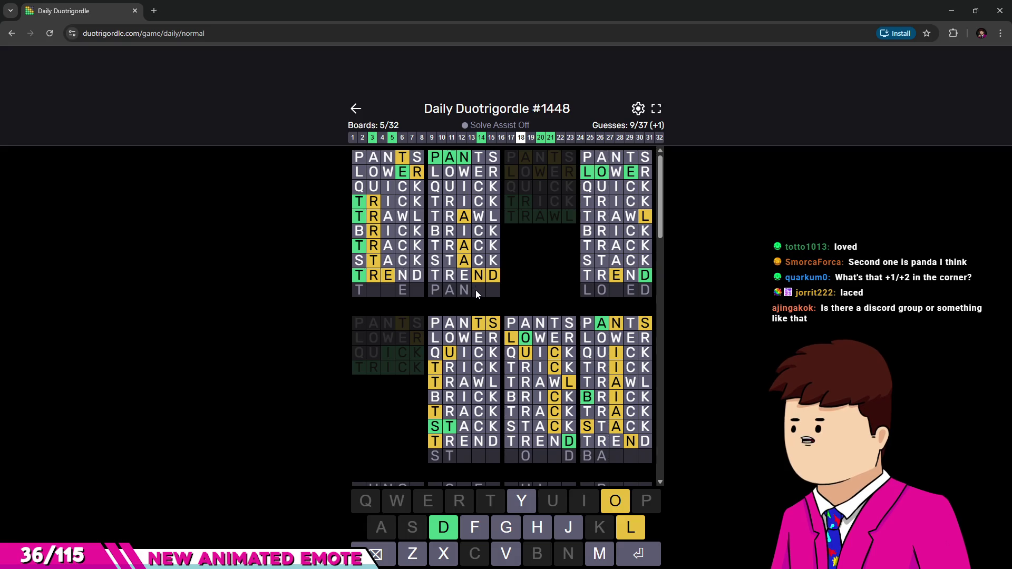
{"action": "type", "text": "panda"}
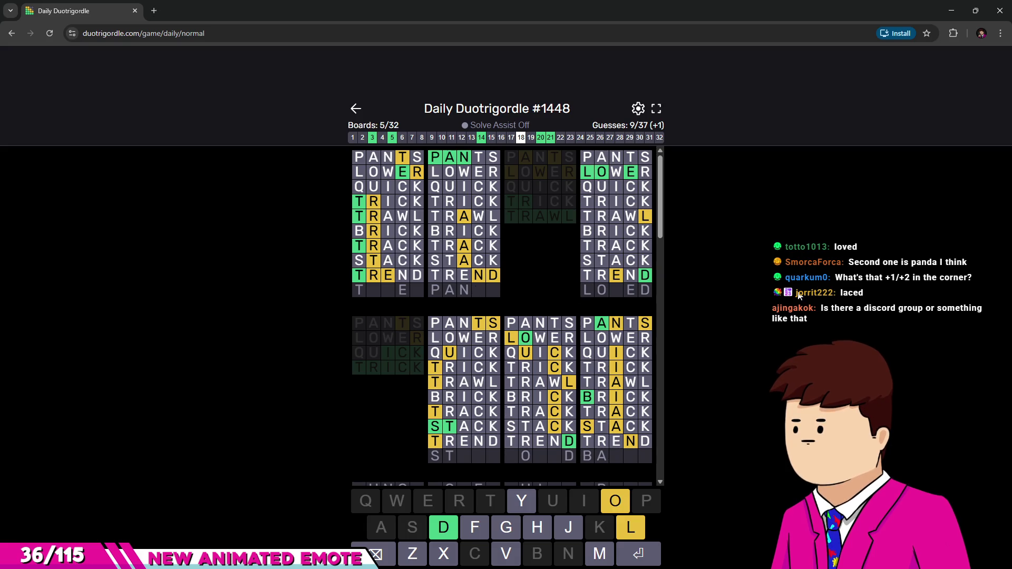
{"action": "key", "text": "Return"}
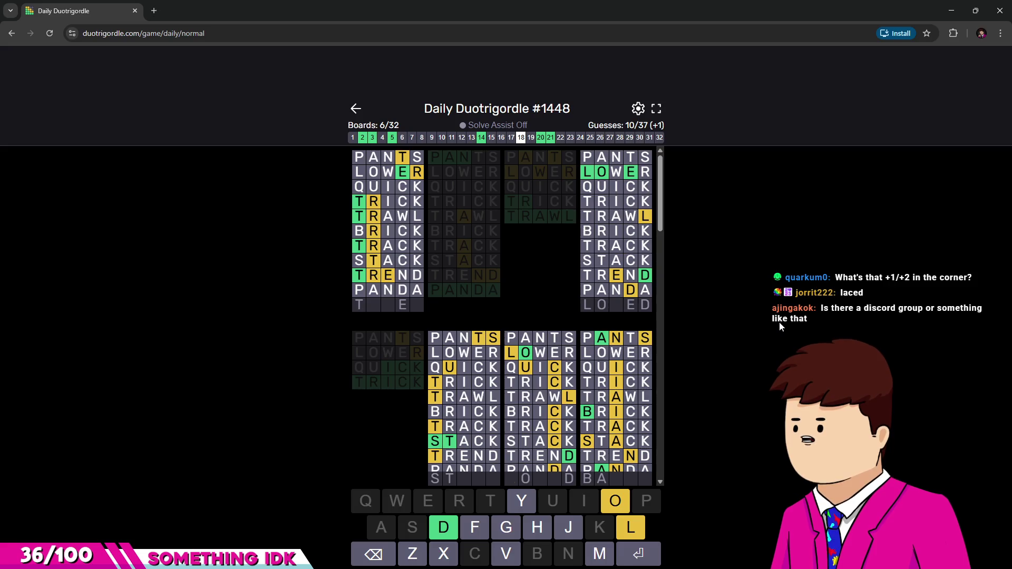
{"action": "type", "text": "loved"}
Submit LOVED, erase the rejected FREEK, and submit GREEK as the twelfth guess.
{"action": "key", "text": "Return"}
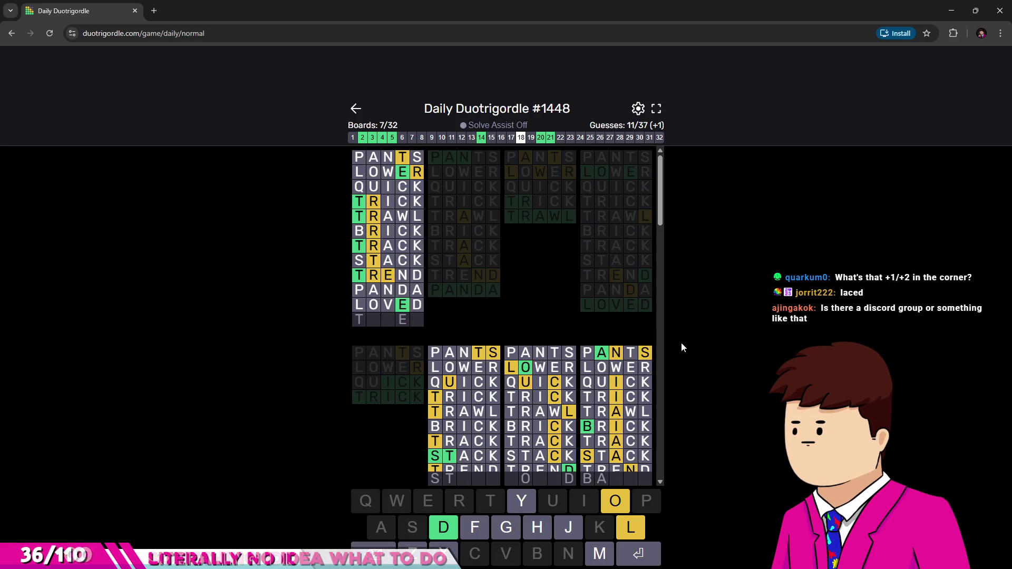
{"action": "scroll", "coordinate": [538, 321], "scroll_direction": "down", "scroll_amount": 3}
{"action": "scroll", "coordinate": [543, 277], "scroll_direction": "down", "scroll_amount": 2}
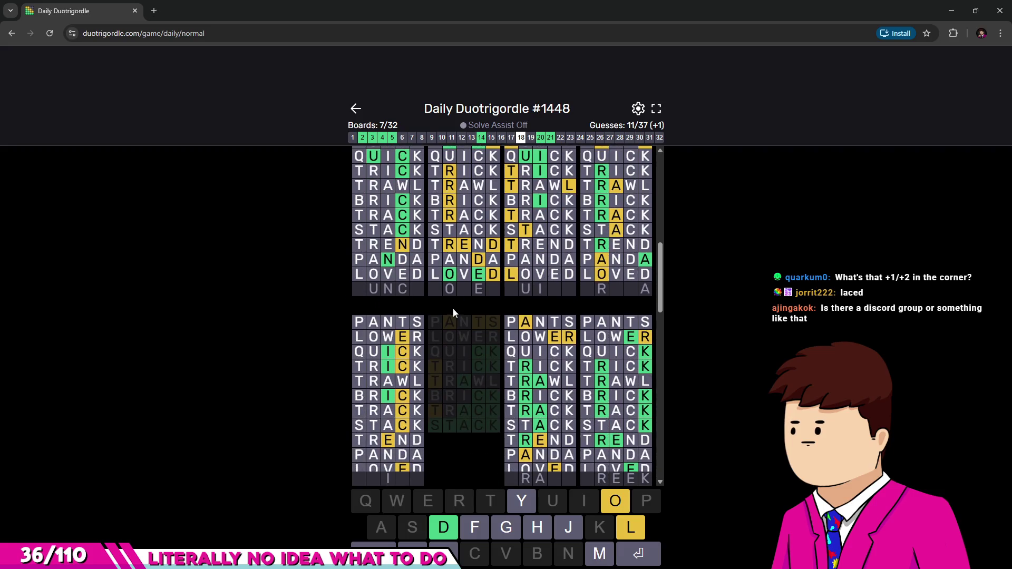
{"action": "scroll", "coordinate": [459, 309], "scroll_direction": "down", "scroll_amount": 1}
{"action": "scroll", "coordinate": [621, 360], "scroll_direction": "down", "scroll_amount": 1}
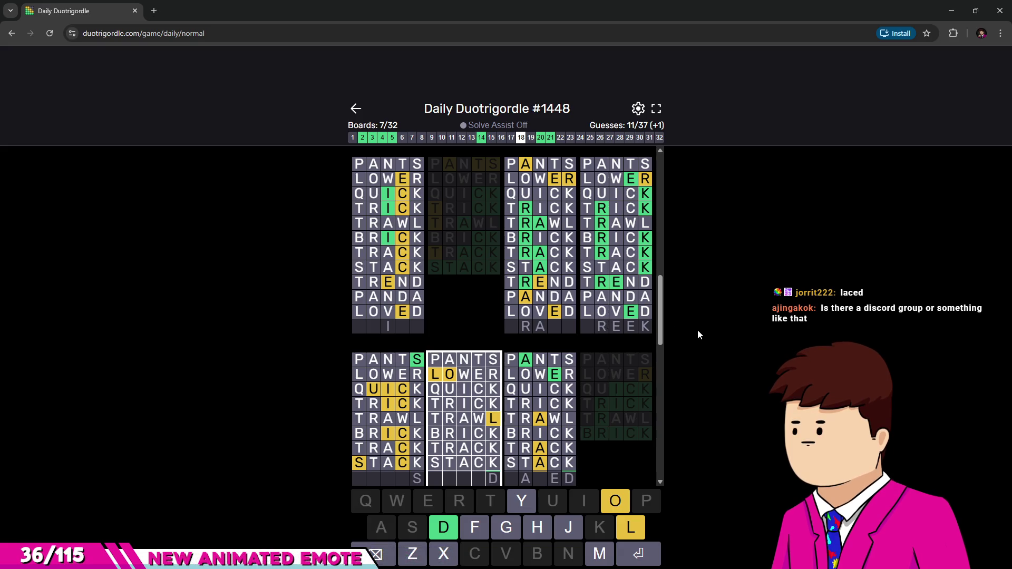
{"action": "type", "text": "free"}
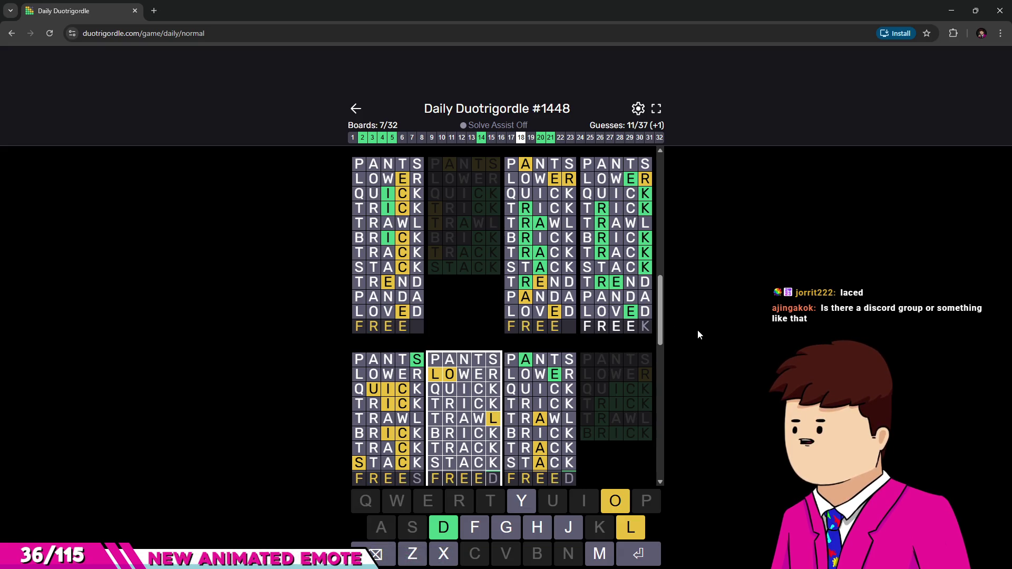
{"action": "type", "text": "k"}
{"action": "key", "text": "BackSpace"}
{"action": "key", "text": "BackSpace"}
{"action": "key", "text": "BackSpace"}
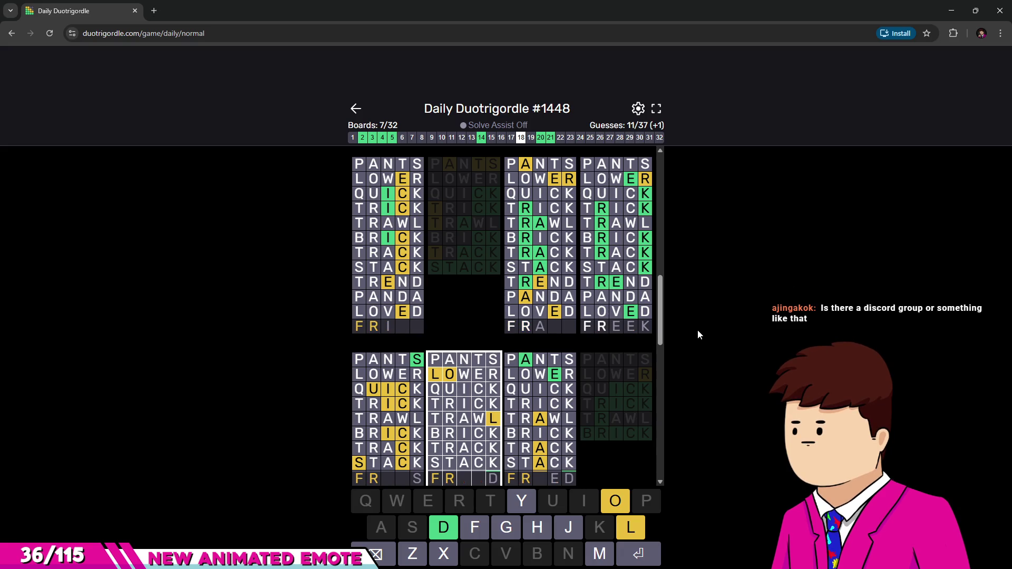
{"action": "key", "text": "BackSpace"}
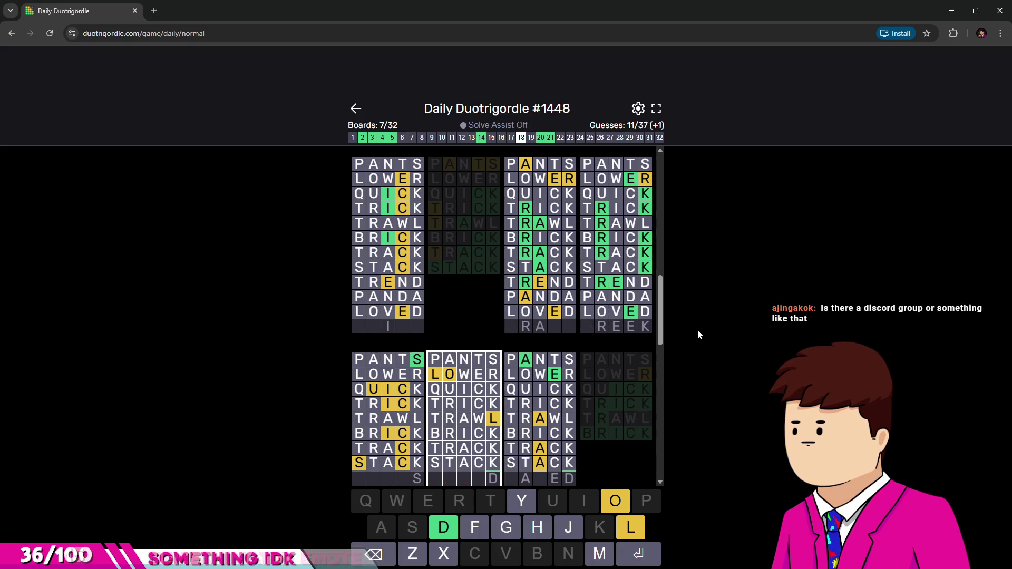
{"action": "type", "text": "greek"}
{"action": "key", "text": "Return"}
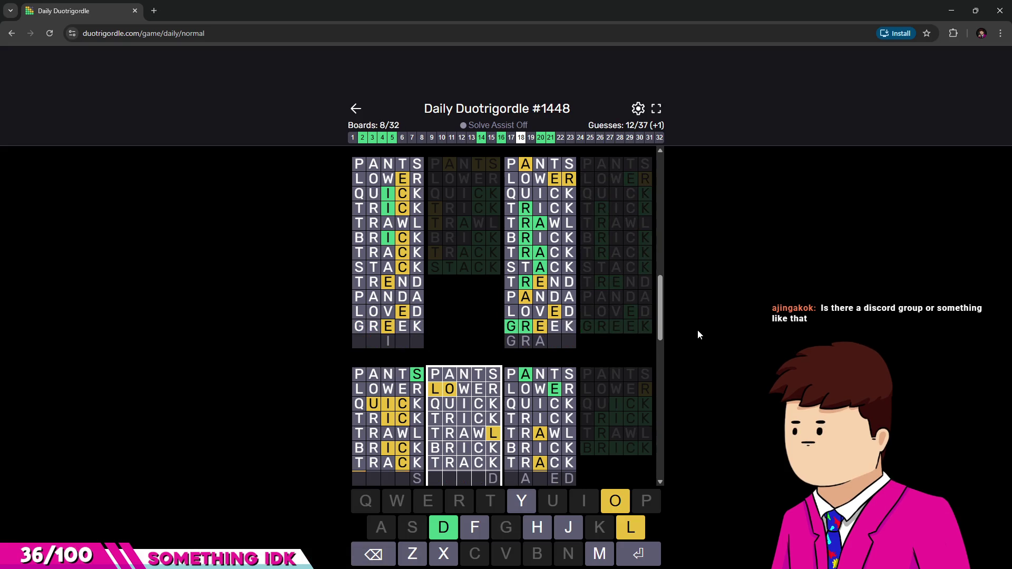
{"action": "scroll", "coordinate": [506, 356], "scroll_direction": "up", "scroll_amount": 1}
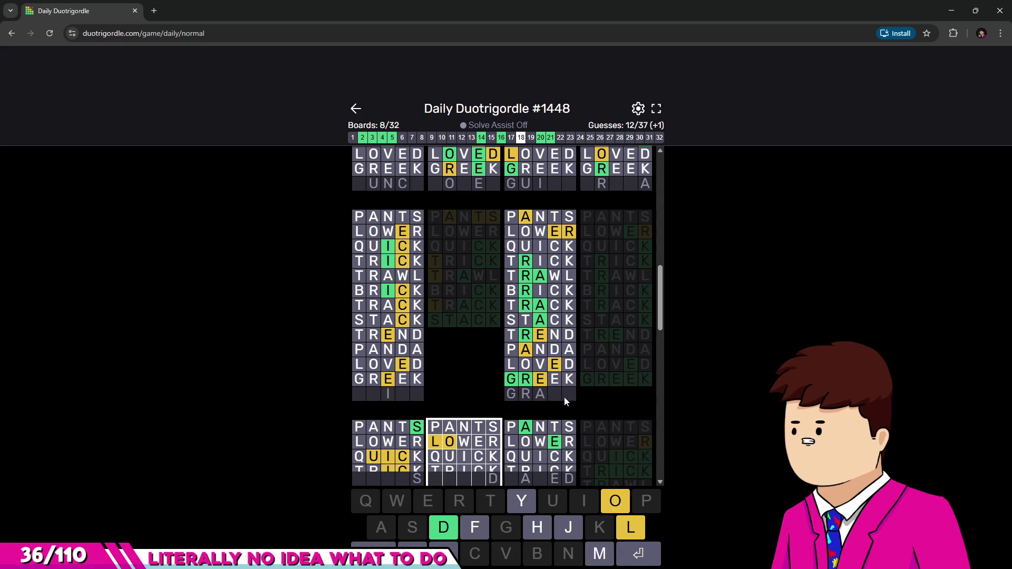
{"action": "scroll", "coordinate": [529, 398], "scroll_direction": "down", "scroll_amount": 2}
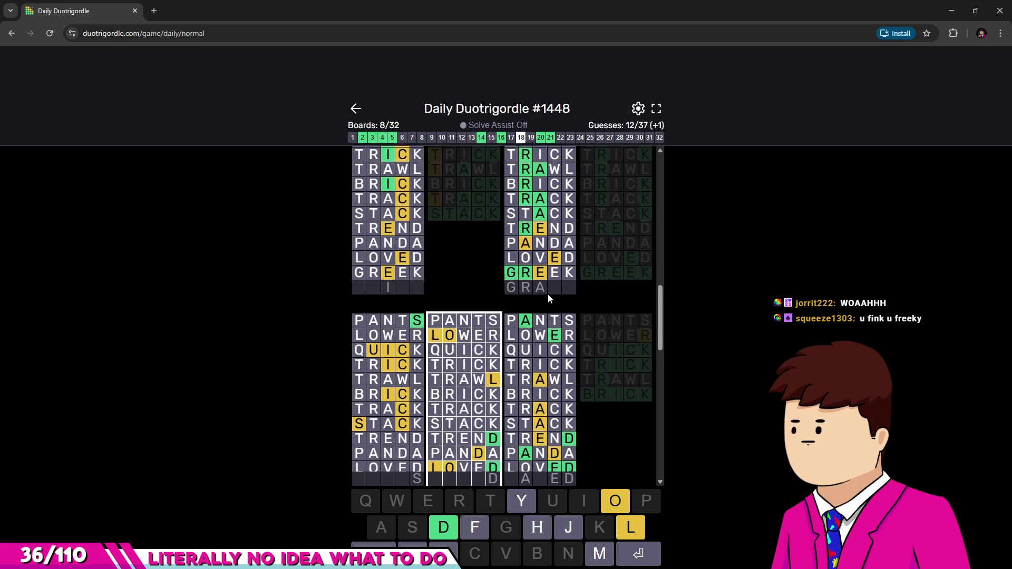
{"action": "scroll", "coordinate": [548, 294], "scroll_direction": "down", "scroll_amount": 1}
{"action": "scroll", "coordinate": [548, 296], "scroll_direction": "down", "scroll_amount": 2}
{"action": "scroll", "coordinate": [548, 295], "scroll_direction": "down", "scroll_amount": 4}
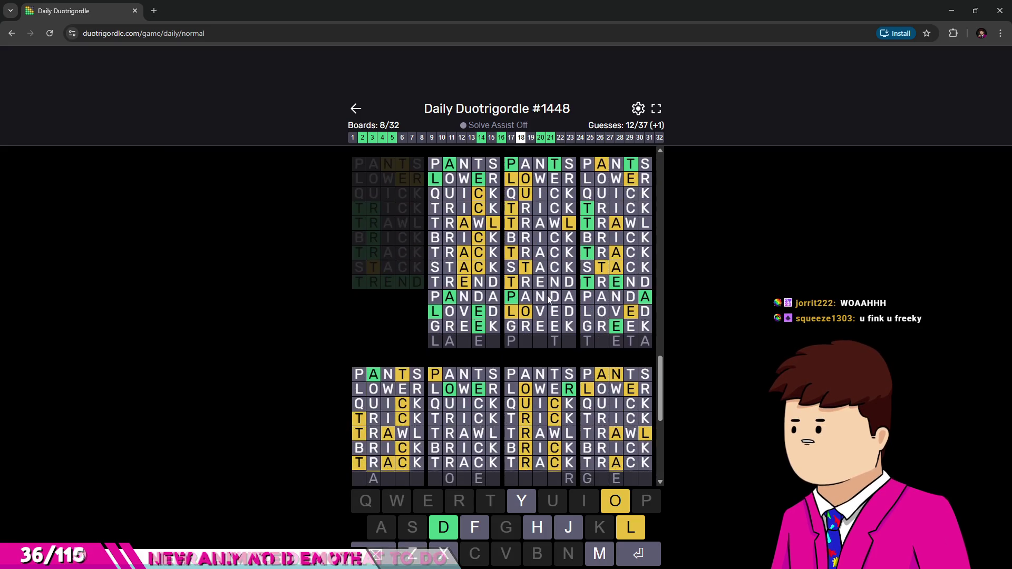
{"action": "scroll", "coordinate": [546, 296], "scroll_direction": "down", "scroll_amount": 3}
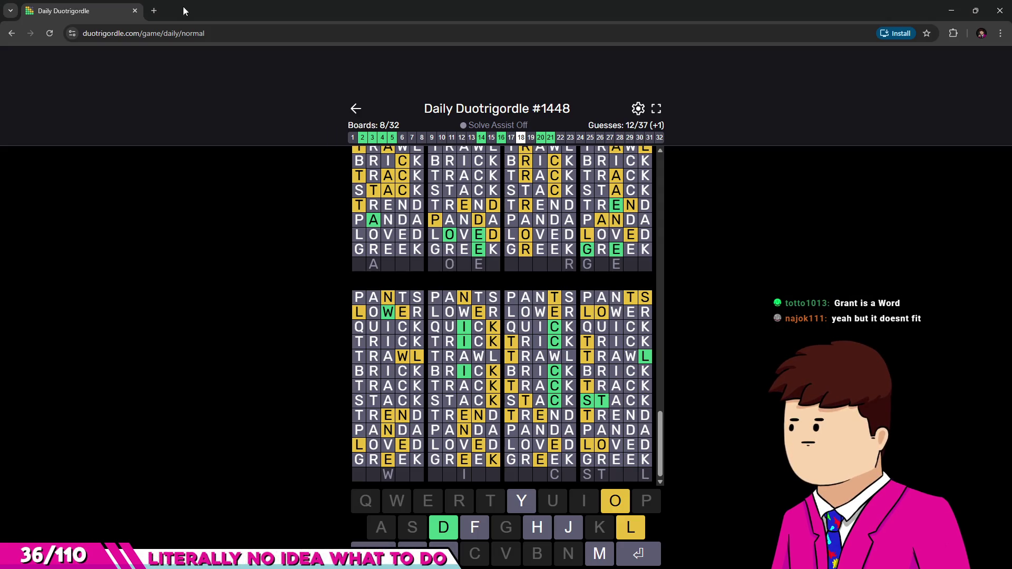
Search for 'haste game' in a new browser tab.
{"action": "left_click", "coordinate": [160, 11]}
{"action": "type", "text": "haste ga"}
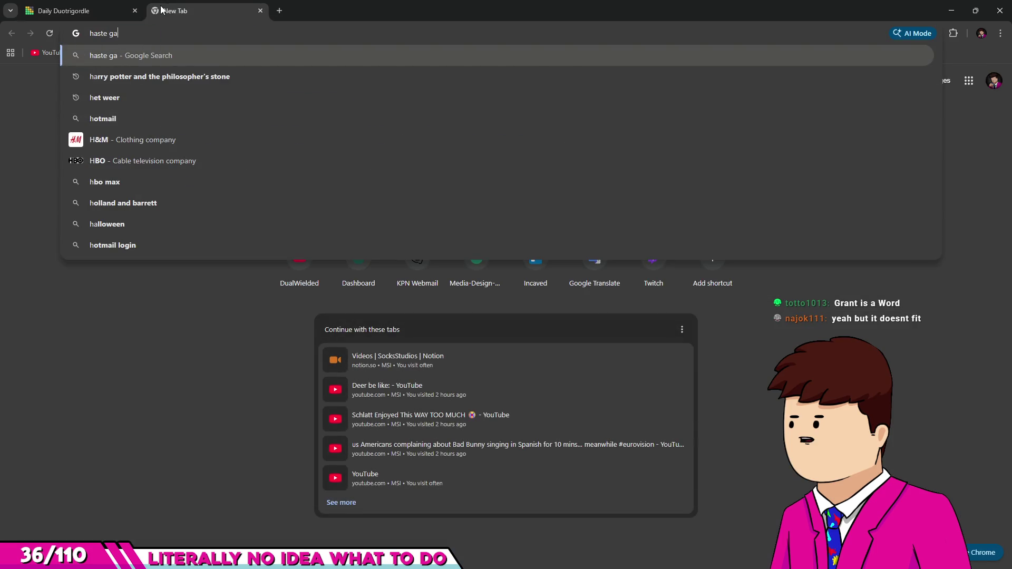
{"action": "type", "text": "me"}
{"action": "key", "text": "Return"}
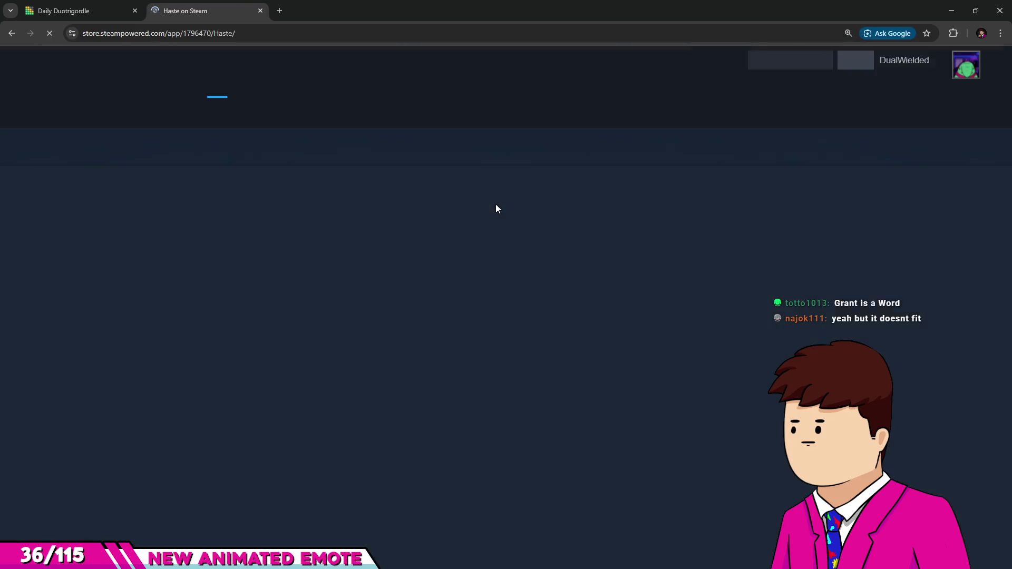
{"action": "scroll", "coordinate": [533, 299], "scroll_direction": "down", "scroll_amount": 2}
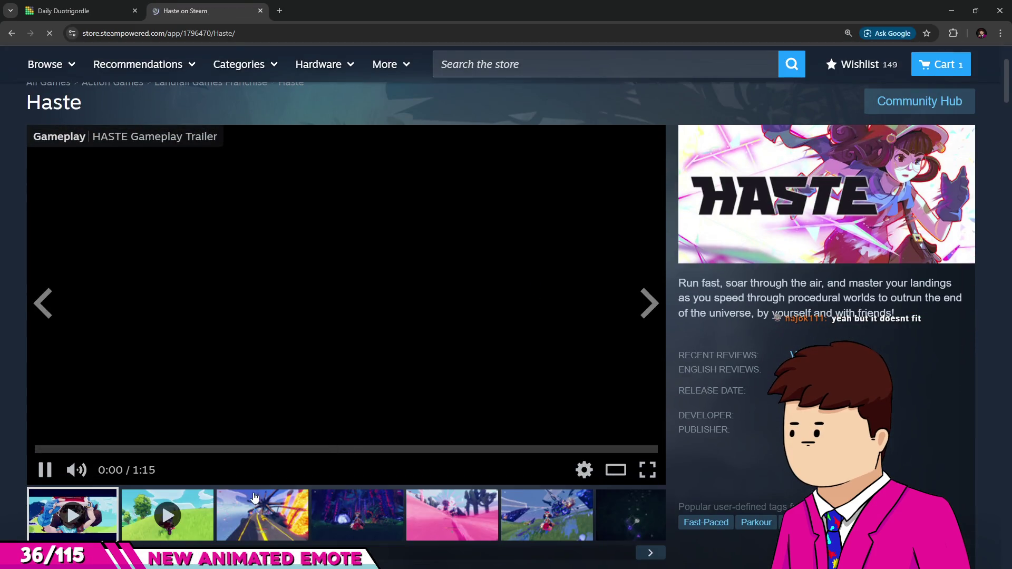
Browse Haste's screenshots from the dark map through the meadow, snowy slope, Captain dialogue and shop scene.
{"action": "left_click", "coordinate": [264, 513]}
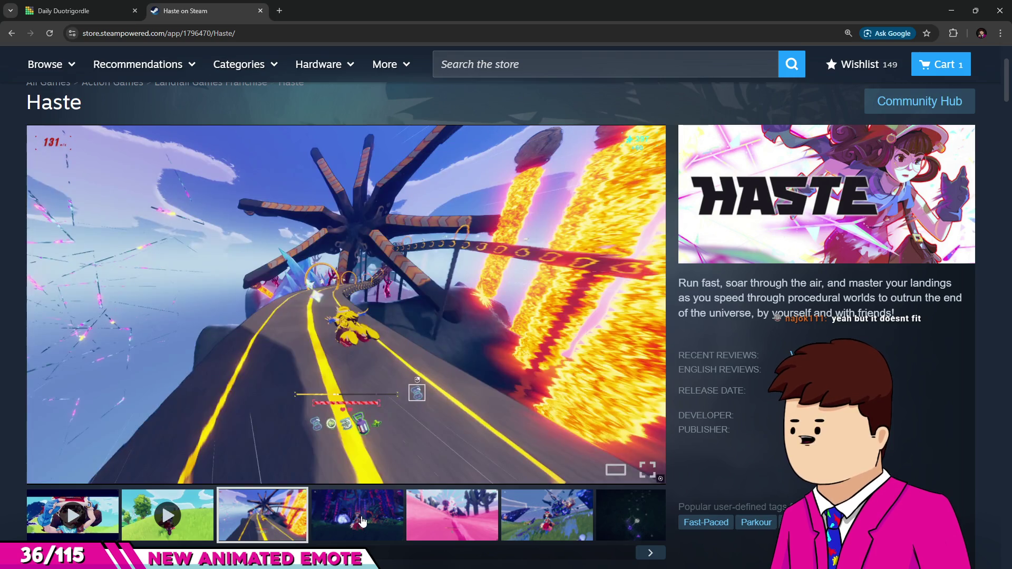
{"action": "left_click", "coordinate": [362, 520]}
{"action": "left_click", "coordinate": [441, 522]}
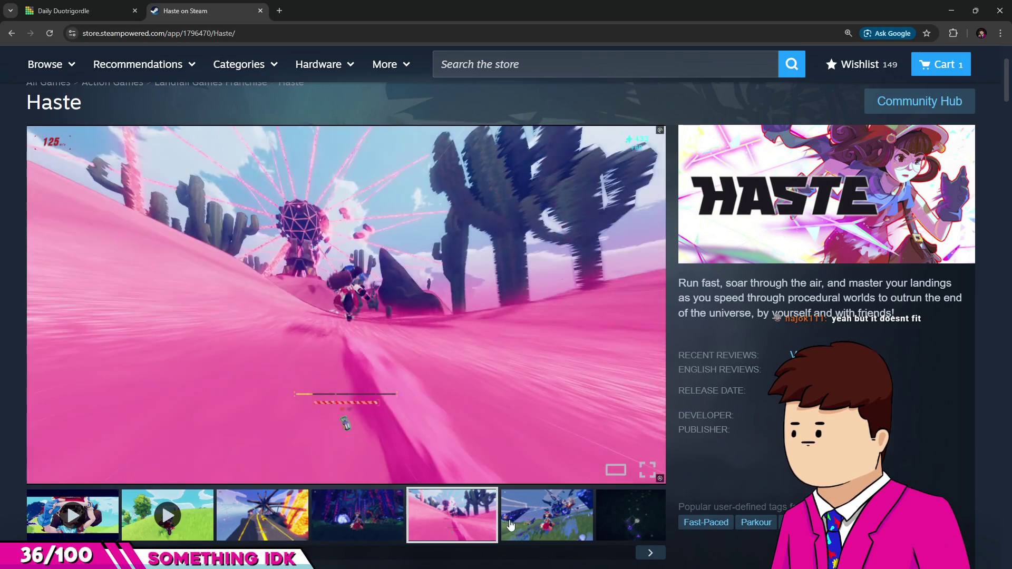
{"action": "left_click", "coordinate": [530, 525]}
{"action": "left_click", "coordinate": [609, 538]}
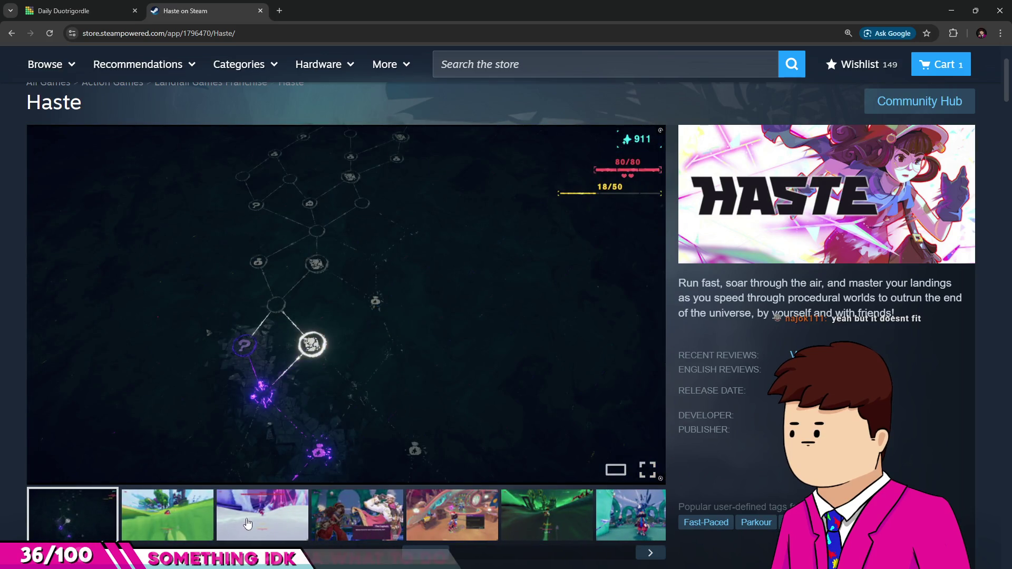
{"action": "left_click", "coordinate": [179, 522]}
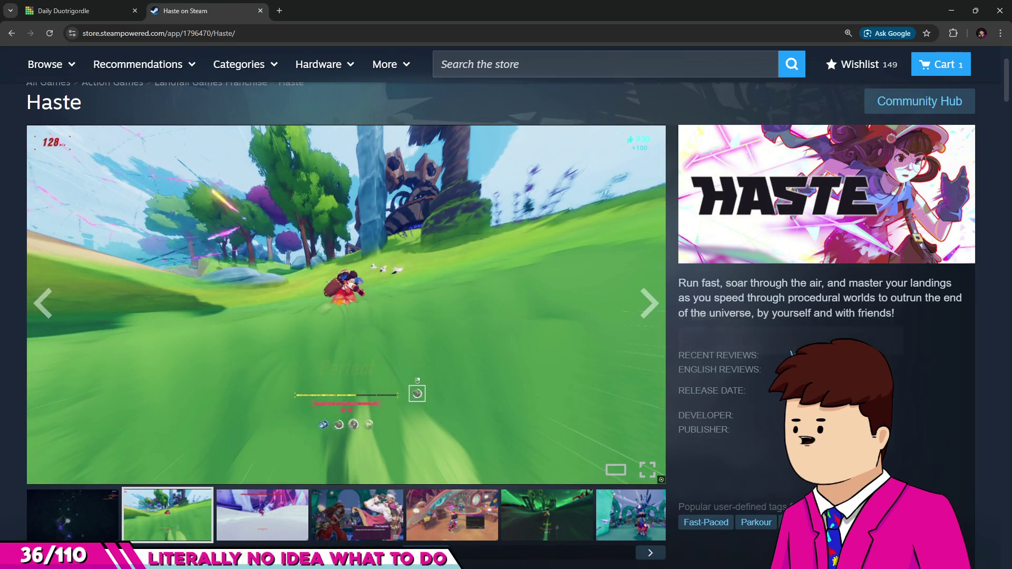
{"action": "left_click", "coordinate": [241, 519]}
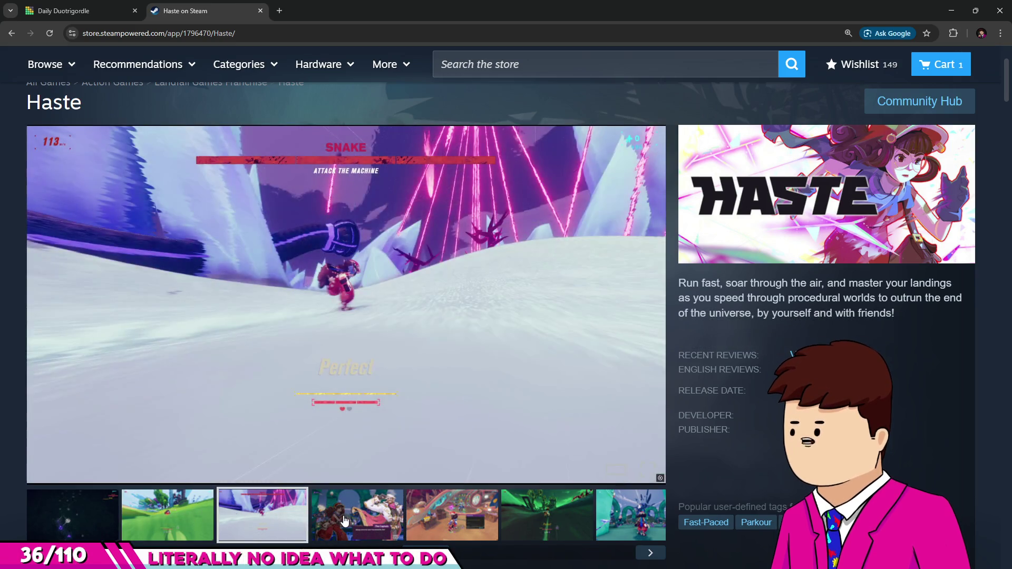
{"action": "left_click", "coordinate": [349, 521]}
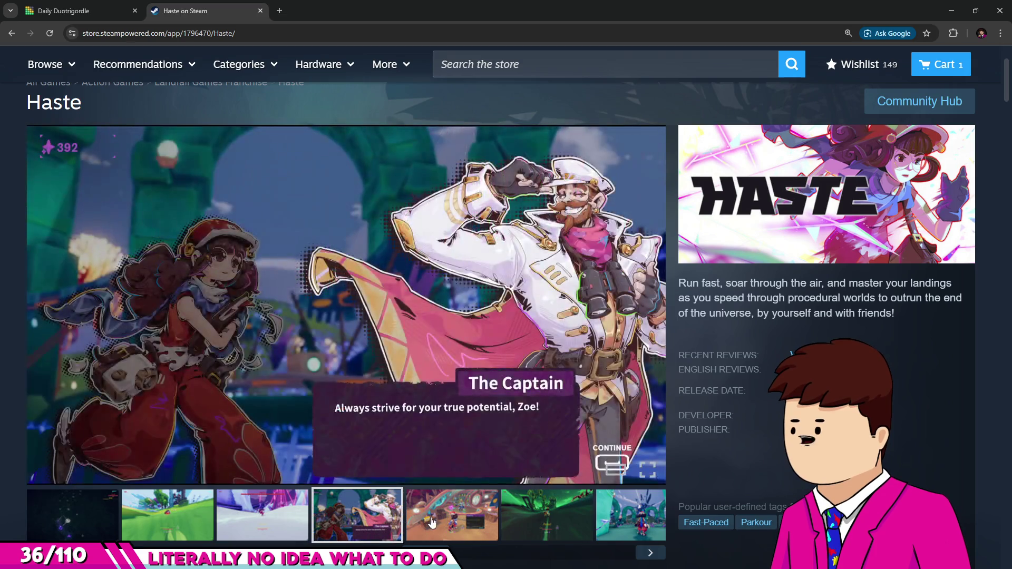
{"action": "left_click", "coordinate": [427, 522]}
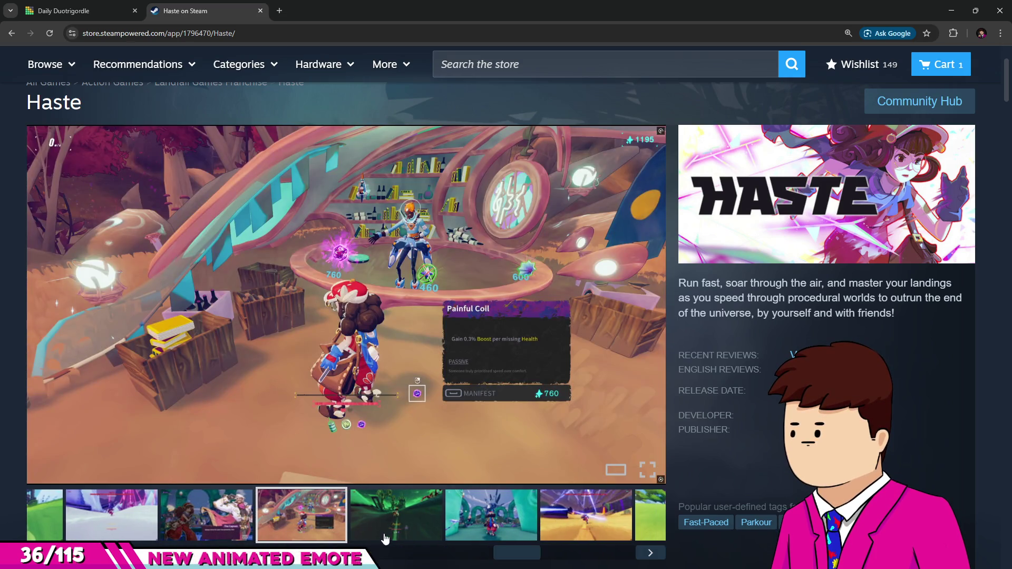
View the later screenshots (teal arches, desert, hillside), cycle back to earlier ones, then close the Haste store tab.
{"action": "left_click", "coordinate": [386, 526]}
{"action": "left_click", "coordinate": [476, 525]}
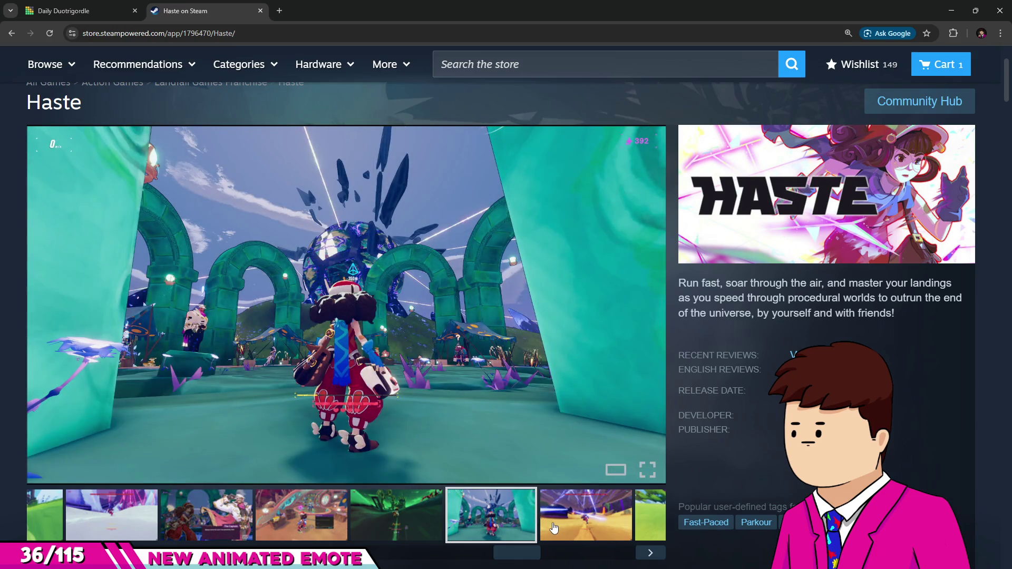
{"action": "left_click", "coordinate": [553, 528]}
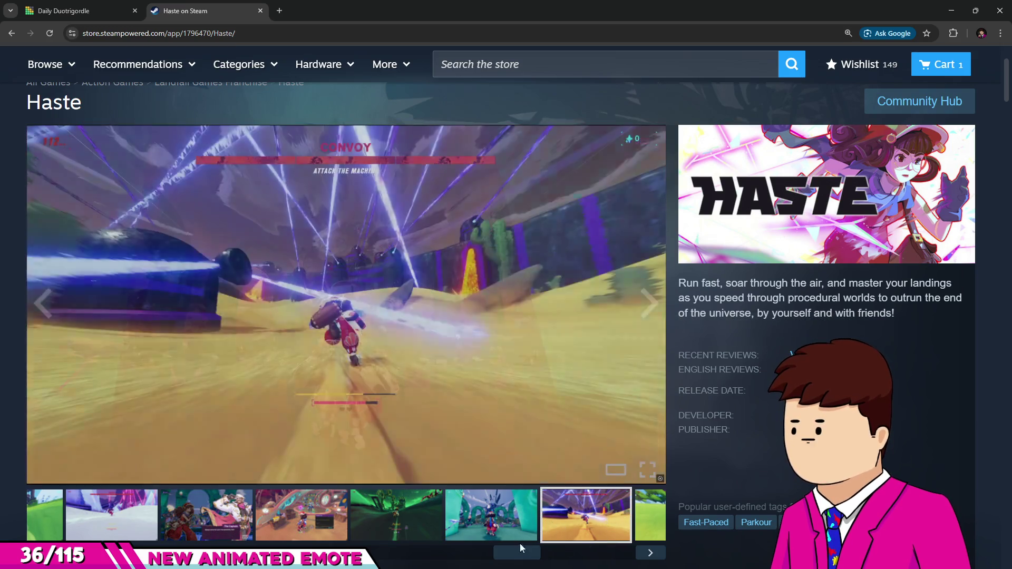
{"action": "left_click", "coordinate": [650, 553]}
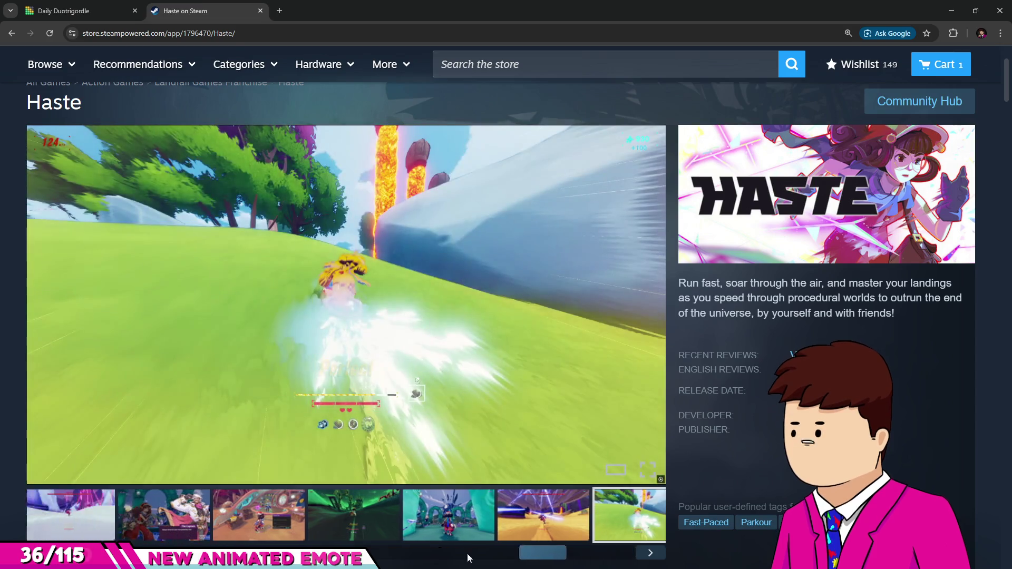
{"action": "left_click", "coordinate": [467, 553]}
{"action": "left_click", "coordinate": [419, 515]}
{"action": "left_click", "coordinate": [336, 518]}
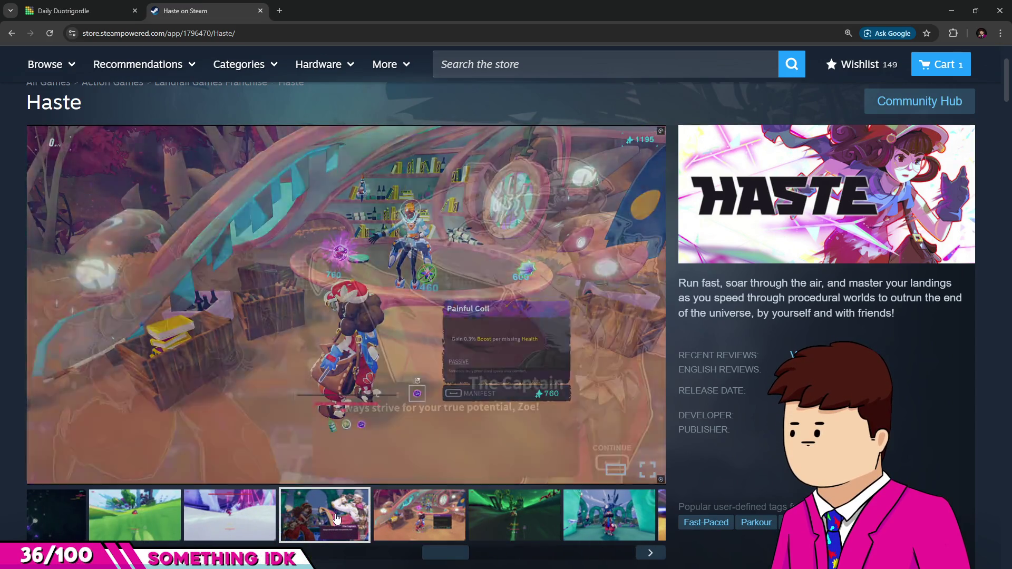
{"action": "left_click_drag", "start_coordinate": [459, 550], "coordinate": [625, 553]}
{"action": "left_click", "coordinate": [255, 513]}
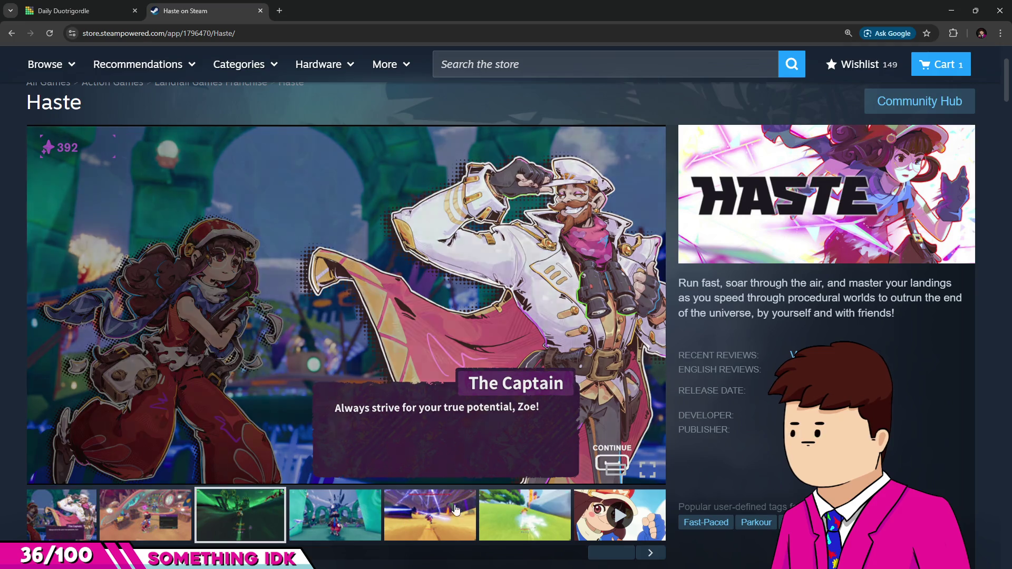
{"action": "middle_click", "coordinate": [229, 5]}
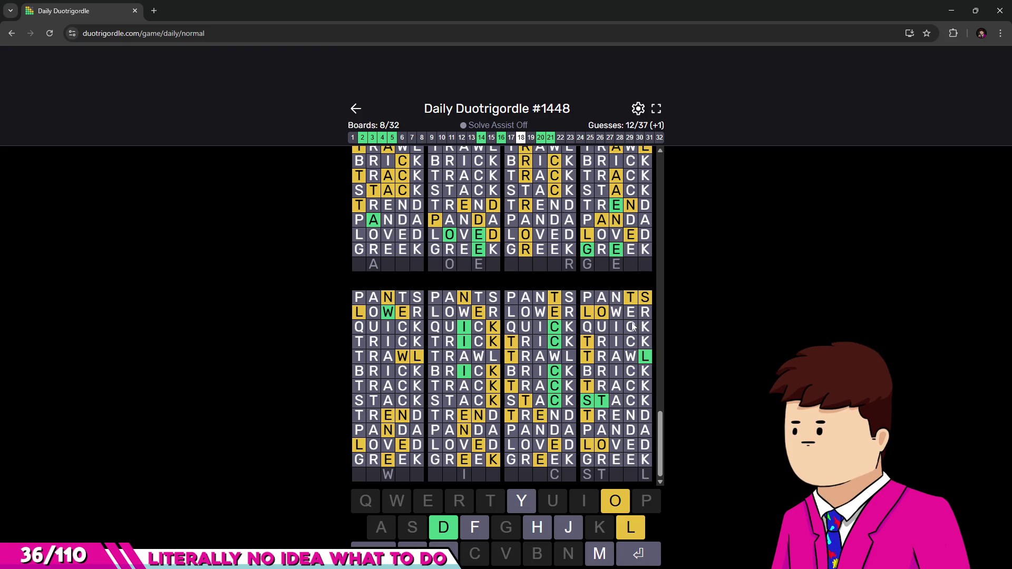
{"action": "scroll", "coordinate": [584, 310], "scroll_direction": "up", "scroll_amount": 3}
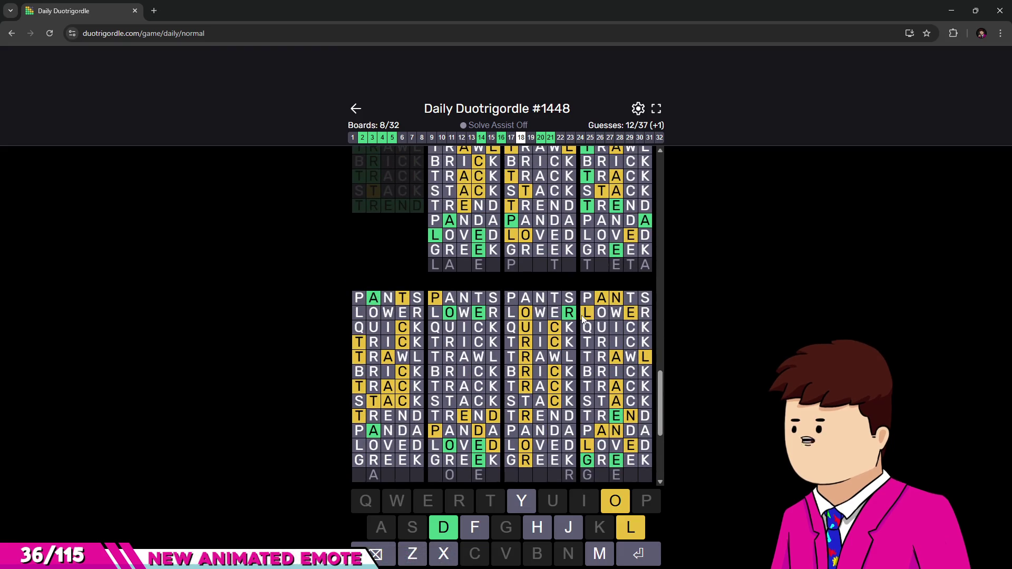
{"action": "scroll", "coordinate": [581, 315], "scroll_direction": "up", "scroll_amount": 3}
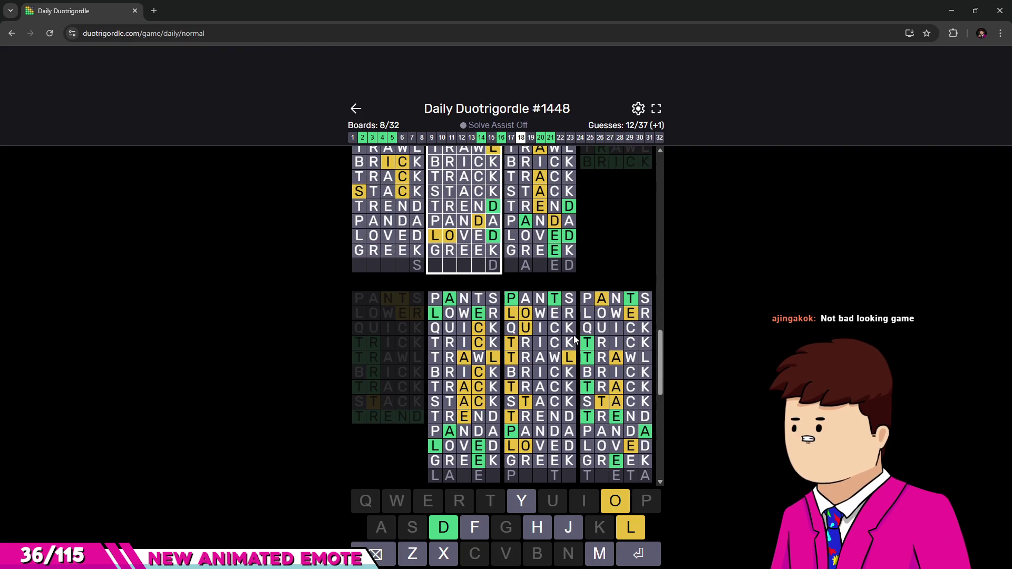
{"action": "scroll", "coordinate": [582, 348], "scroll_direction": "up", "scroll_amount": 5}
{"action": "scroll", "coordinate": [585, 353], "scroll_direction": "down", "scroll_amount": 2}
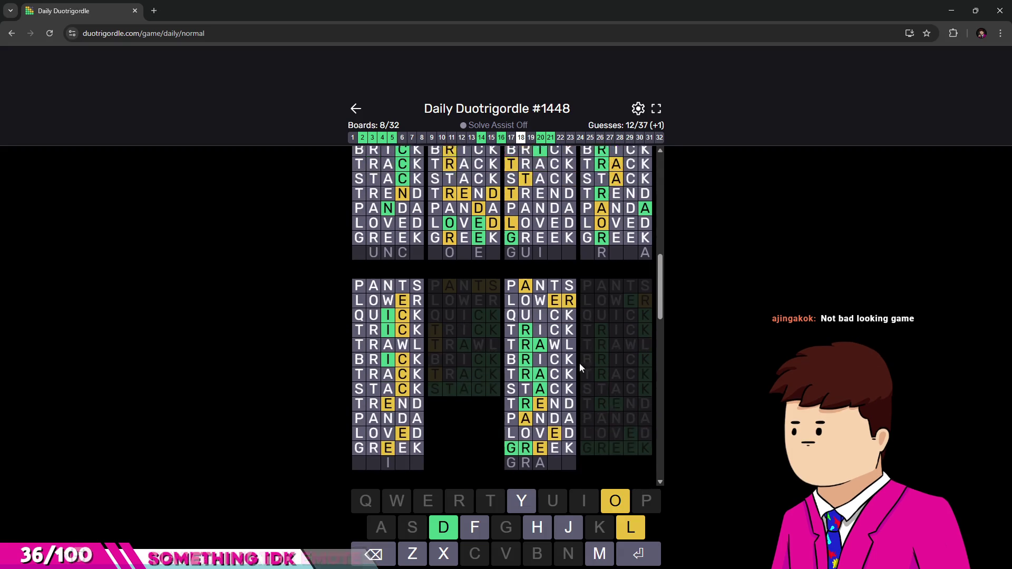
{"action": "scroll", "coordinate": [580, 363], "scroll_direction": "down", "scroll_amount": 1}
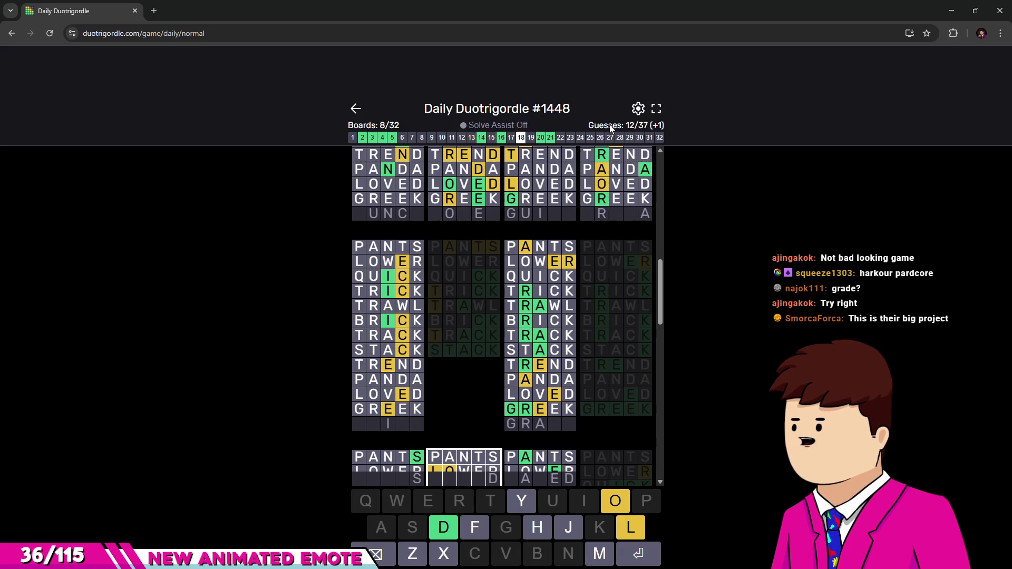
{"action": "scroll", "coordinate": [575, 400], "scroll_direction": "up", "scroll_amount": 2}
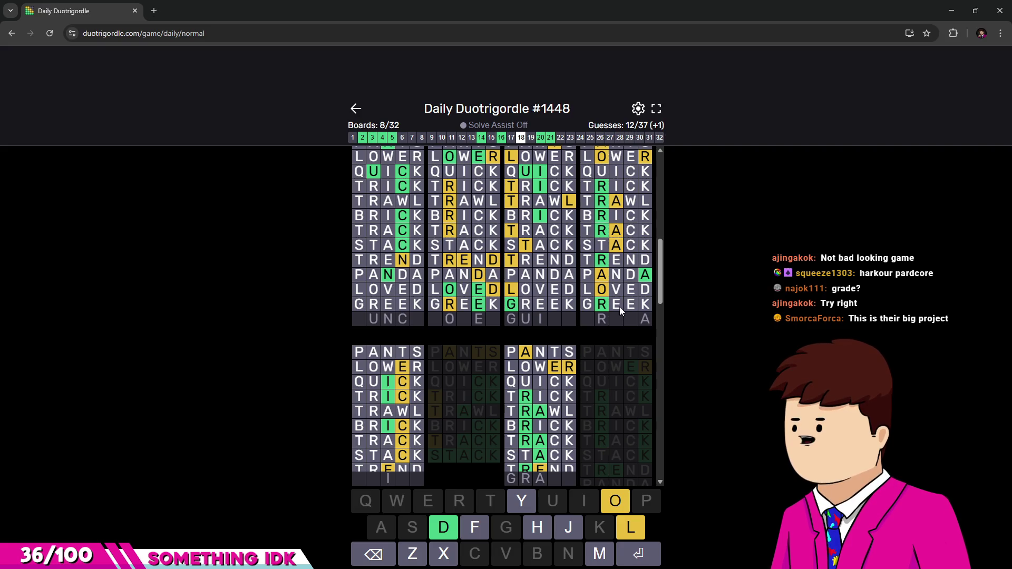
{"action": "scroll", "coordinate": [526, 313], "scroll_direction": "up", "scroll_amount": 3}
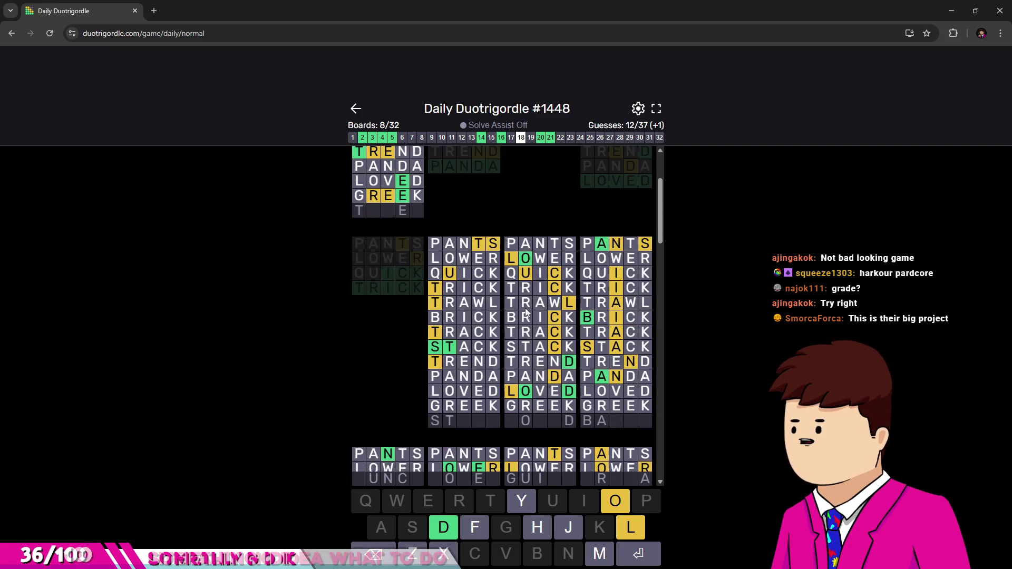
{"action": "scroll", "coordinate": [522, 301], "scroll_direction": "up", "scroll_amount": 2}
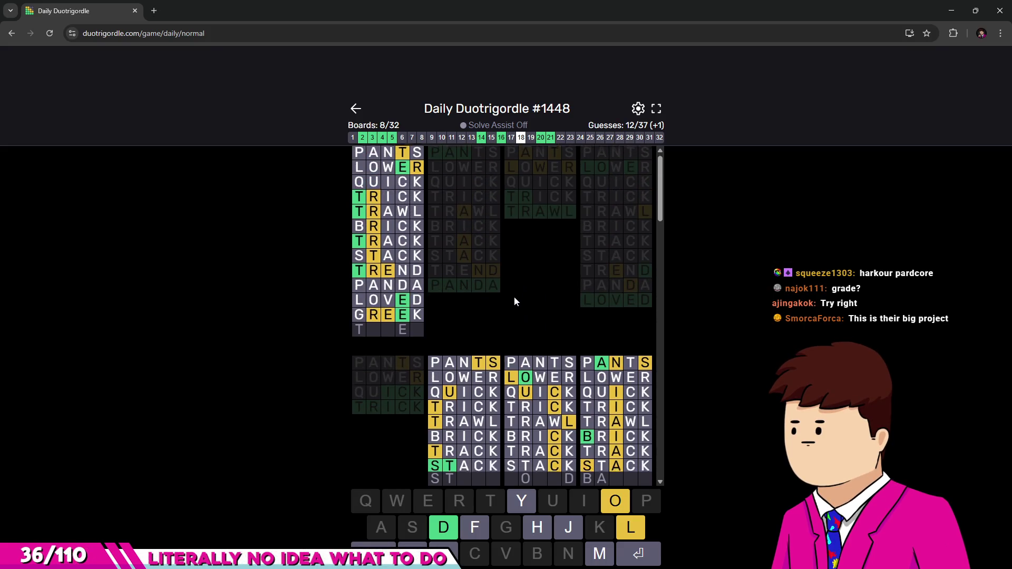
{"action": "scroll", "coordinate": [514, 298], "scroll_direction": "down", "scroll_amount": 3}
{"action": "scroll", "coordinate": [509, 290], "scroll_direction": "up", "scroll_amount": 3}
{"action": "scroll", "coordinate": [509, 291], "scroll_direction": "down", "scroll_amount": 3}
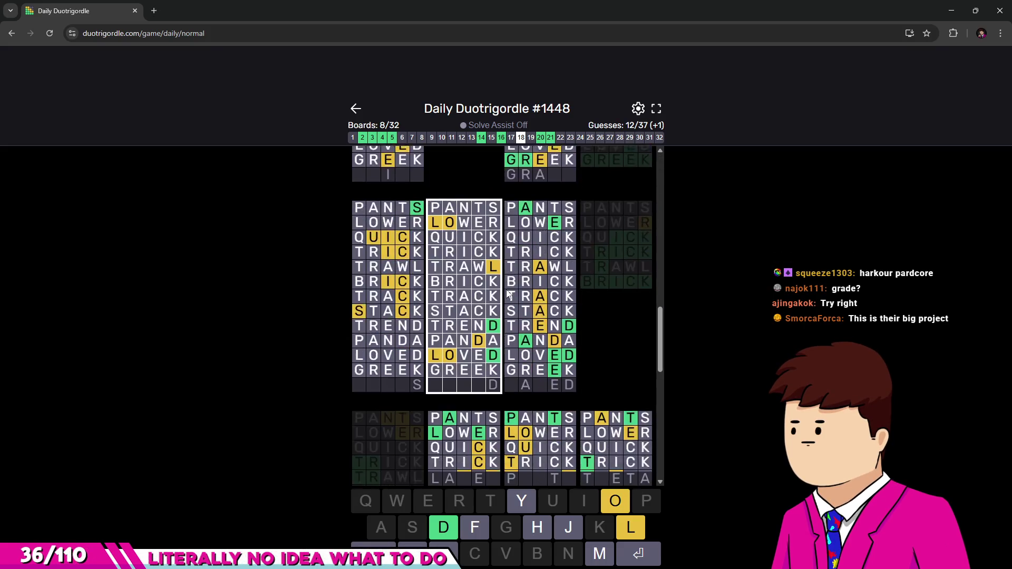
{"action": "scroll", "coordinate": [508, 293], "scroll_direction": "down", "scroll_amount": 3}
{"action": "scroll", "coordinate": [504, 296], "scroll_direction": "down", "scroll_amount": 3}
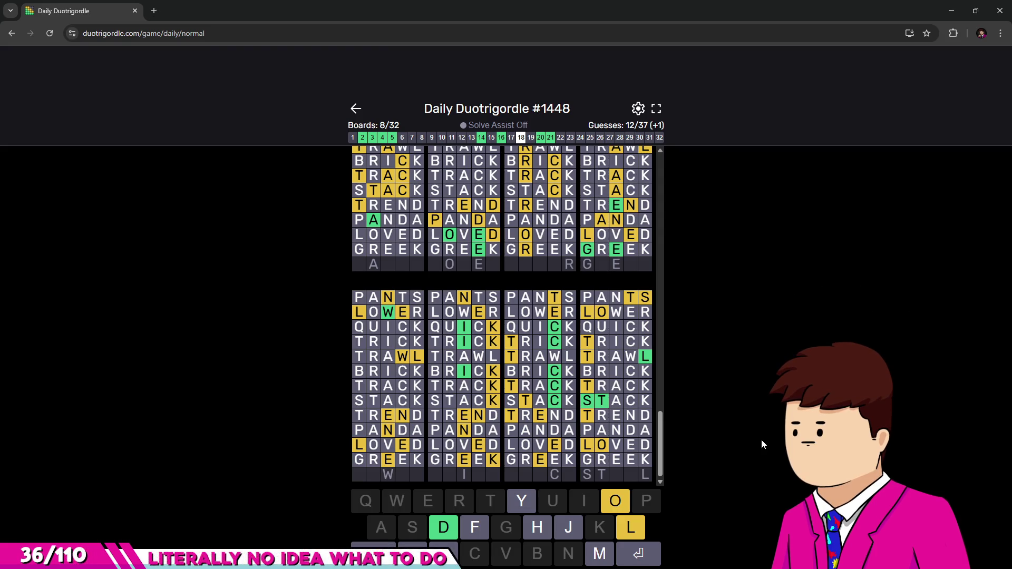
{"action": "type", "text": "stoo"}
{"action": "key", "text": "BackSpace"}
{"action": "key", "text": "BackSpace"}
{"action": "key", "text": "BackSpace"}
{"action": "key", "text": "BackSpace"}
{"action": "type", "text": "s"}
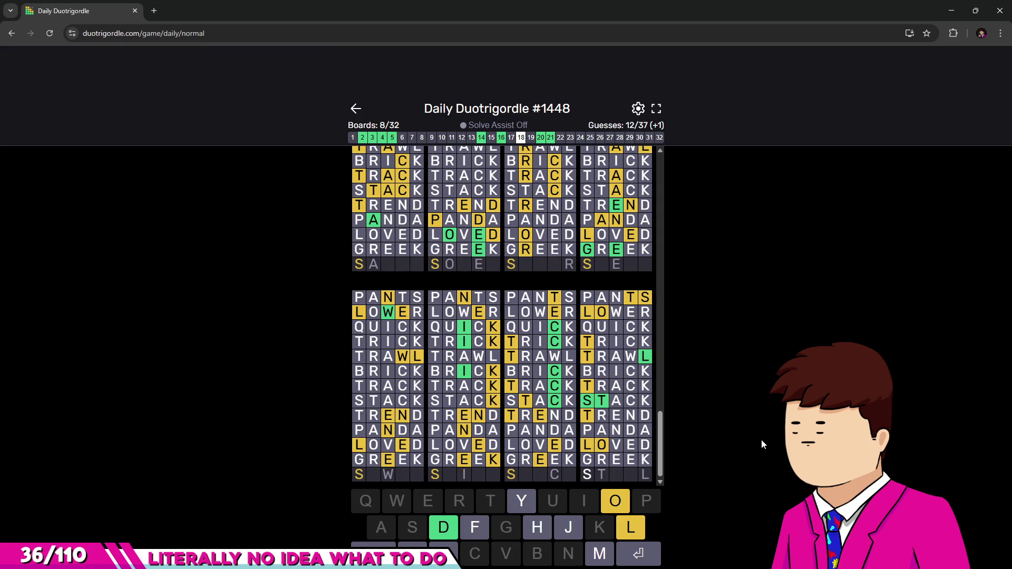
{"action": "type", "text": "tool"}
{"action": "key", "text": "Return"}
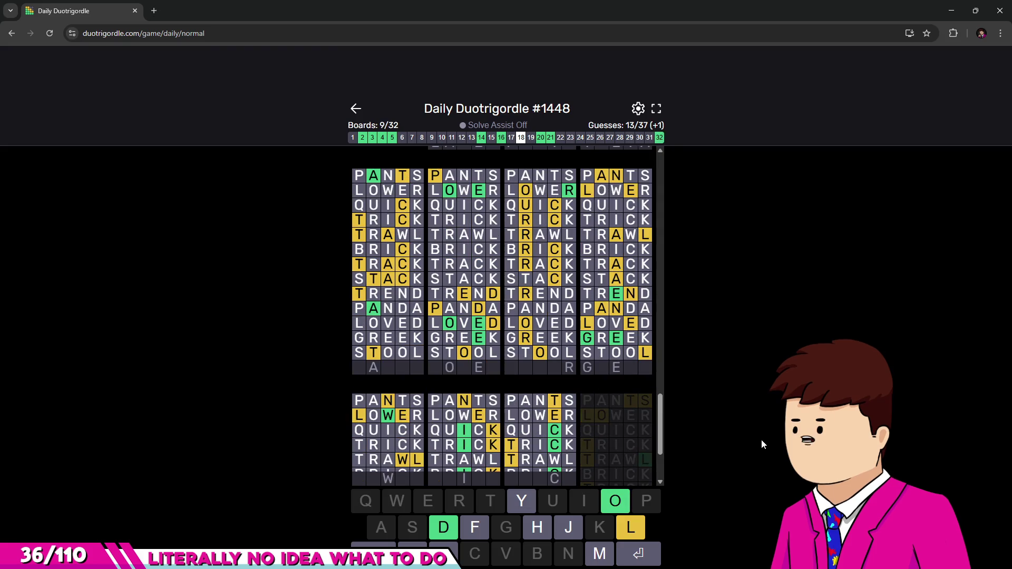
{"action": "scroll", "coordinate": [568, 295], "scroll_direction": "down", "scroll_amount": 2}
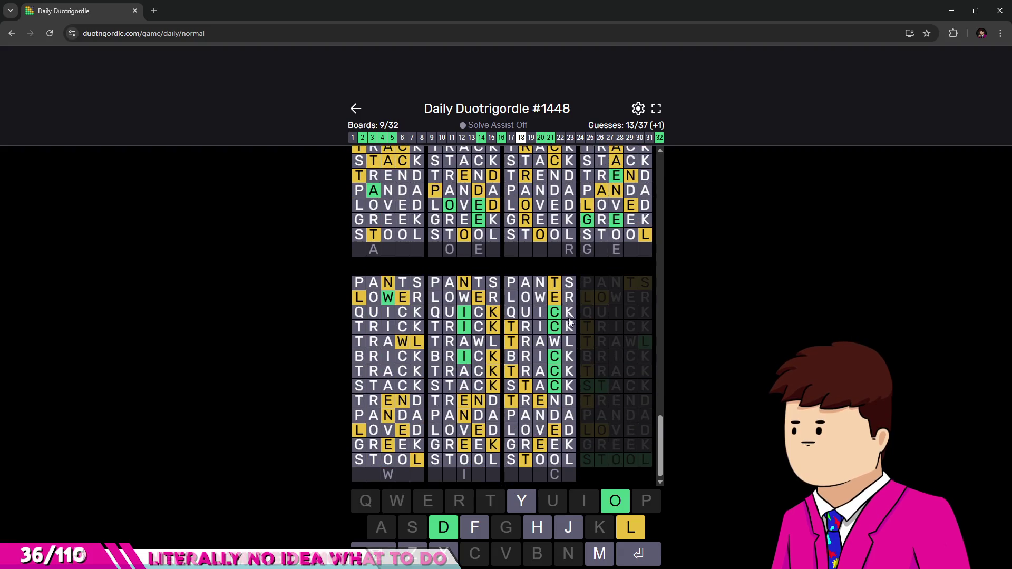
{"action": "scroll", "coordinate": [559, 284], "scroll_direction": "up", "scroll_amount": 3}
{"action": "scroll", "coordinate": [558, 289], "scroll_direction": "up", "scroll_amount": 2}
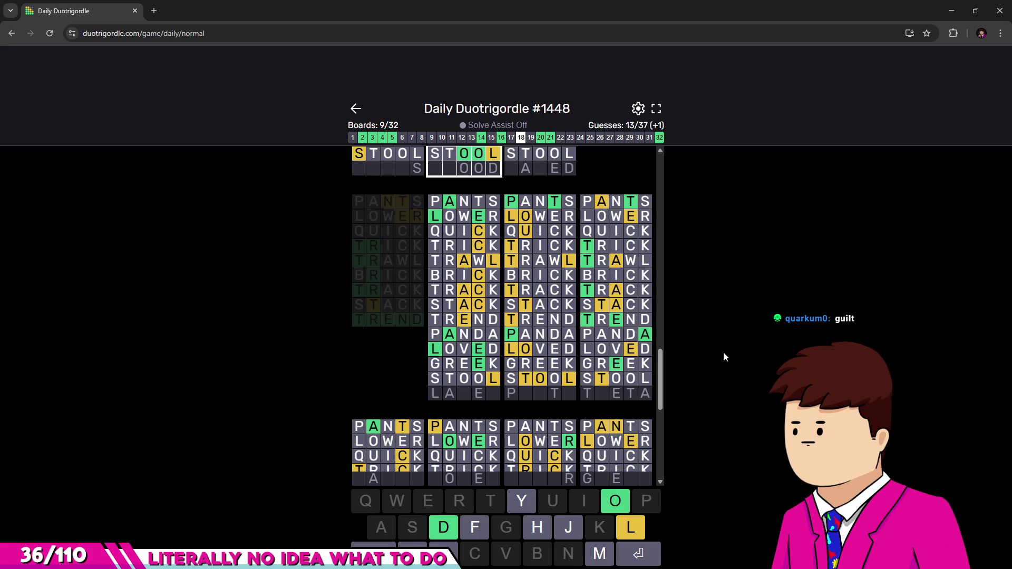
{"action": "scroll", "coordinate": [586, 364], "scroll_direction": "down", "scroll_amount": 2}
{"action": "scroll", "coordinate": [586, 364], "scroll_direction": "down", "scroll_amount": 2}
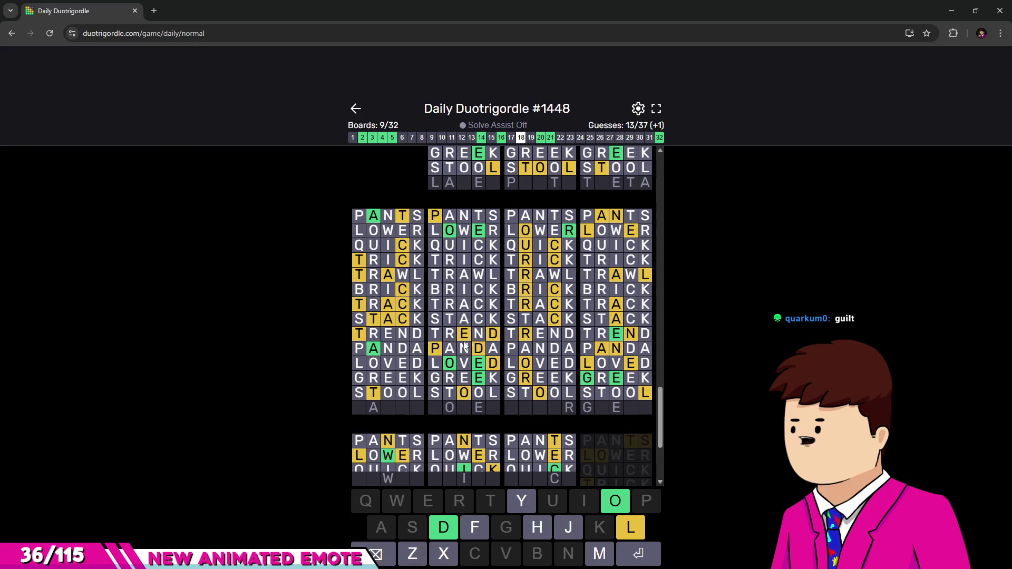
{"action": "scroll", "coordinate": [469, 340], "scroll_direction": "down", "scroll_amount": 2}
{"action": "scroll", "coordinate": [509, 419], "scroll_direction": "down", "scroll_amount": 2}
{"action": "scroll", "coordinate": [509, 419], "scroll_direction": "down", "scroll_amount": 2}
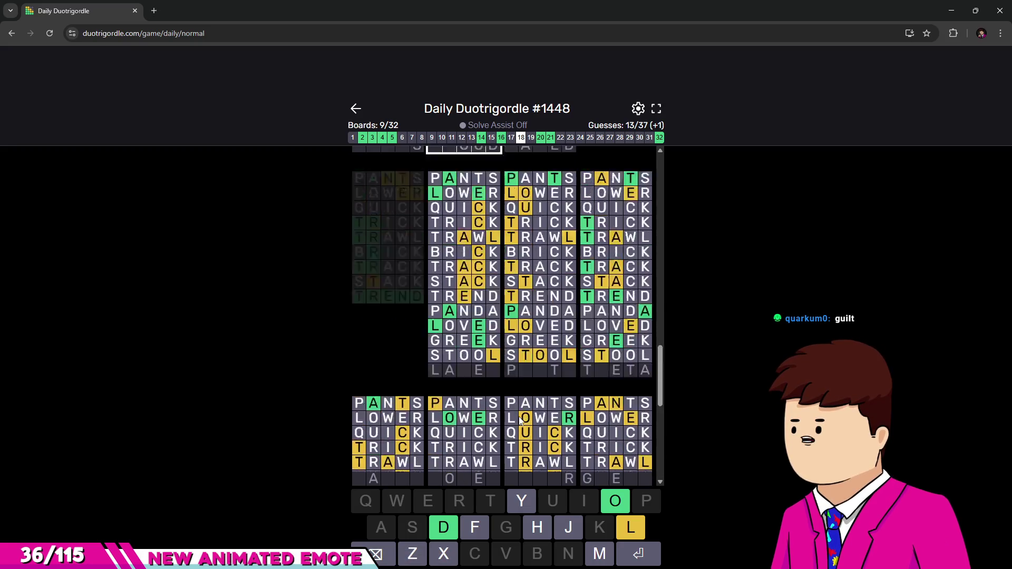
{"action": "scroll", "coordinate": [513, 416], "scroll_direction": "down", "scroll_amount": 2}
{"action": "scroll", "coordinate": [514, 418], "scroll_direction": "down", "scroll_amount": 3}
{"action": "scroll", "coordinate": [451, 378], "scroll_direction": "up", "scroll_amount": 4}
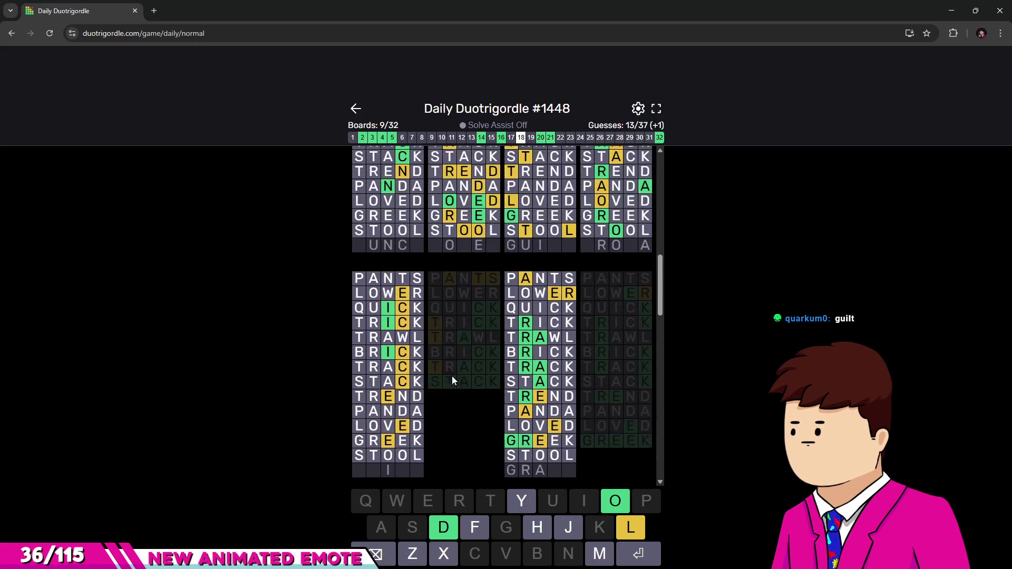
{"action": "scroll", "coordinate": [516, 403], "scroll_direction": "up", "scroll_amount": 2}
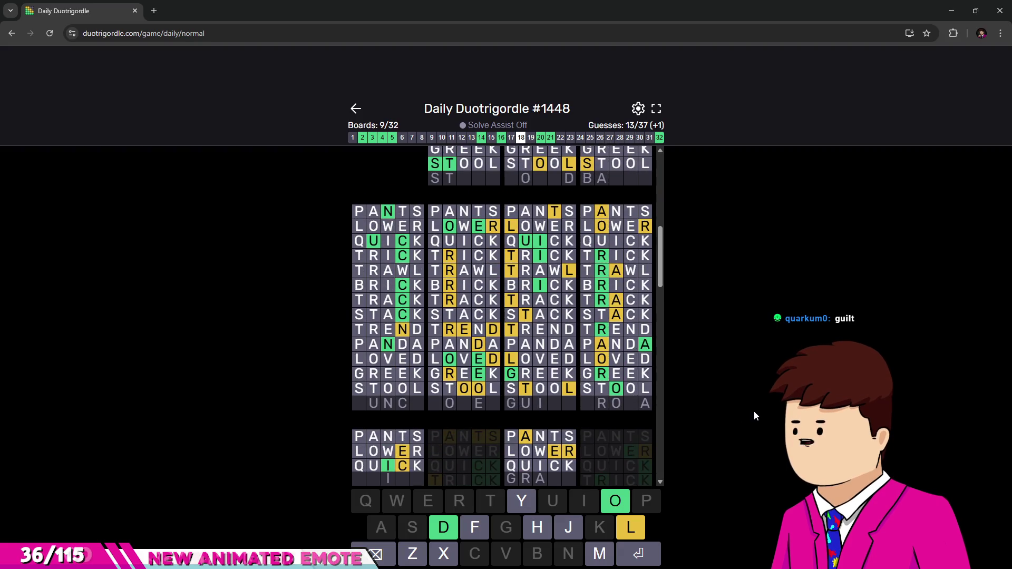
{"action": "type", "text": "guilt"}
Submit GUILT as the fourteenth guess.
{"action": "key", "text": "Return"}
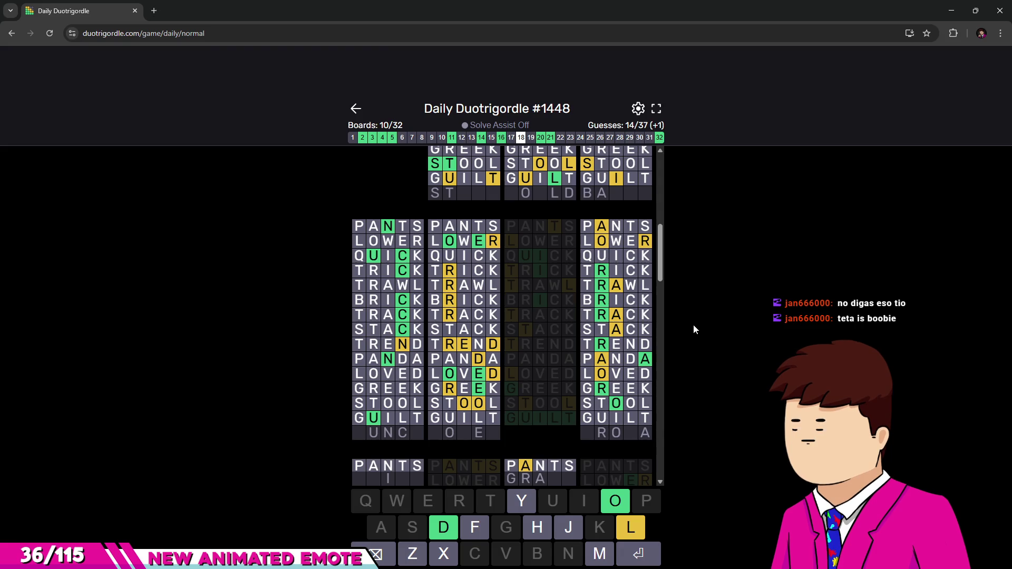
{"action": "scroll", "coordinate": [591, 336], "scroll_direction": "down", "scroll_amount": 3}
{"action": "scroll", "coordinate": [436, 325], "scroll_direction": "up", "scroll_amount": 3}
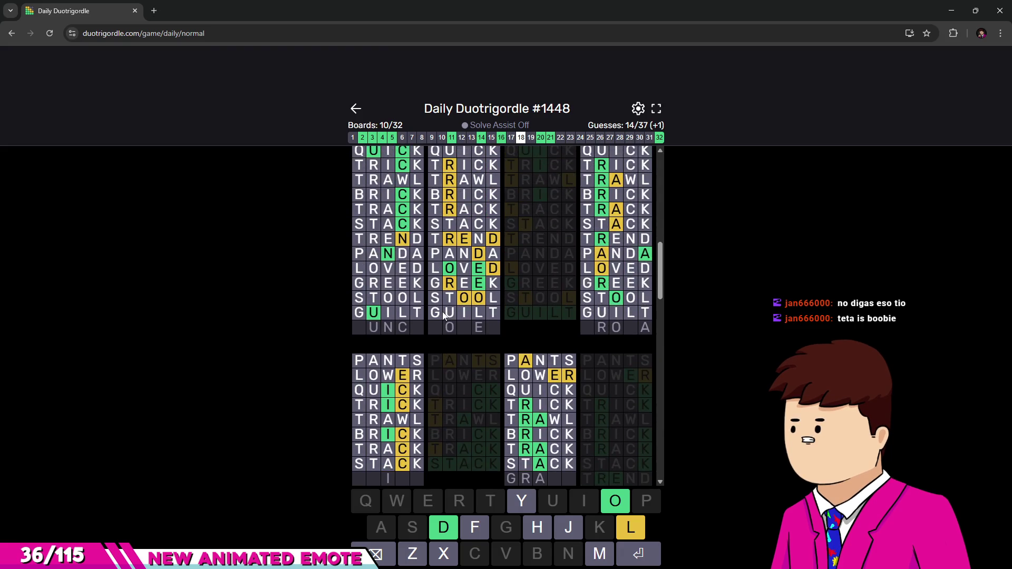
{"action": "scroll", "coordinate": [451, 323], "scroll_direction": "up", "scroll_amount": 3}
{"action": "scroll", "coordinate": [466, 321], "scroll_direction": "up", "scroll_amount": 2}
{"action": "scroll", "coordinate": [476, 320], "scroll_direction": "up", "scroll_amount": 1}
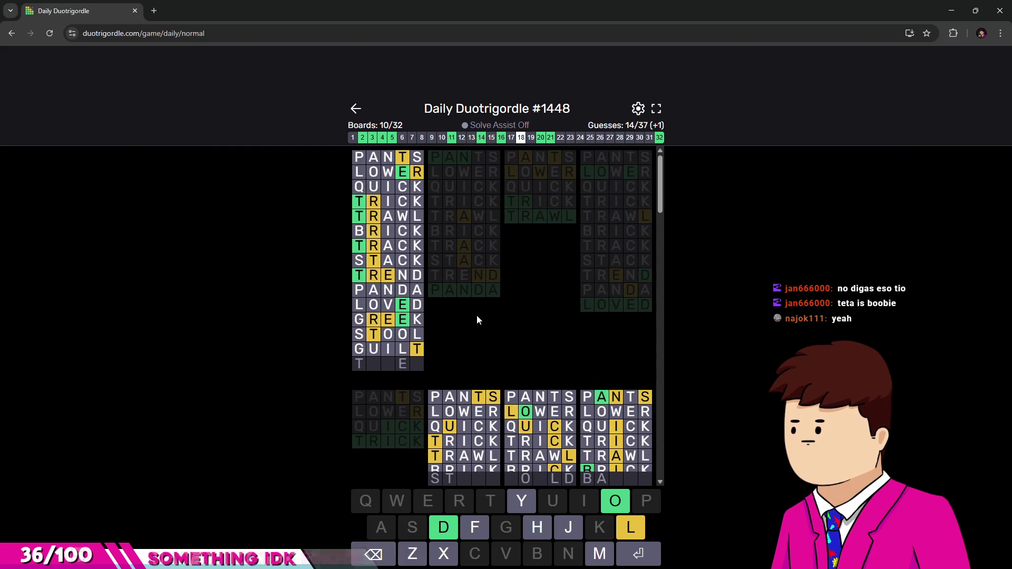
{"action": "scroll", "coordinate": [378, 346], "scroll_direction": "down", "scroll_amount": 1}
{"action": "scroll", "coordinate": [378, 346], "scroll_direction": "down", "scroll_amount": 1}
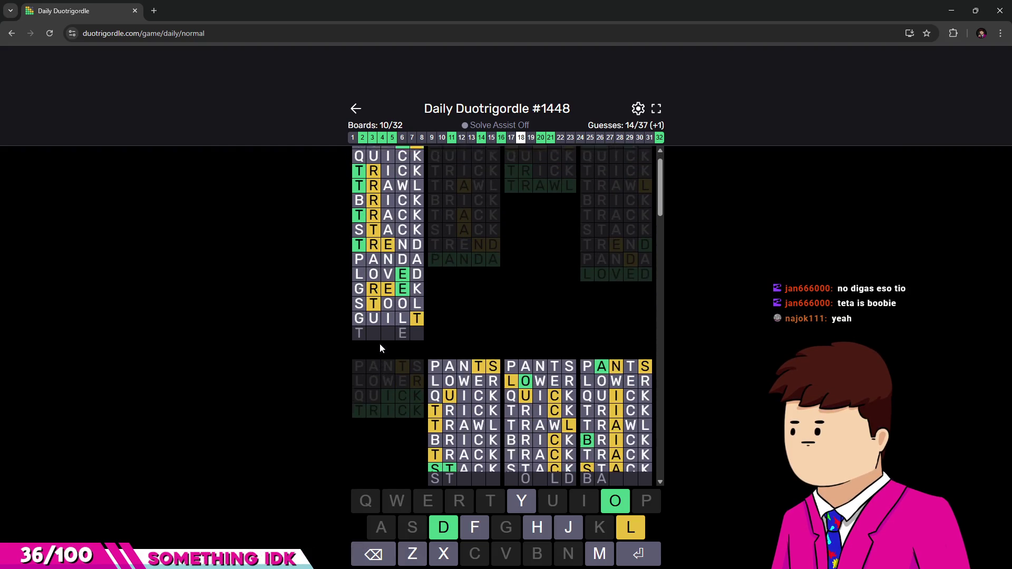
{"action": "scroll", "coordinate": [380, 343], "scroll_direction": "up", "scroll_amount": 1}
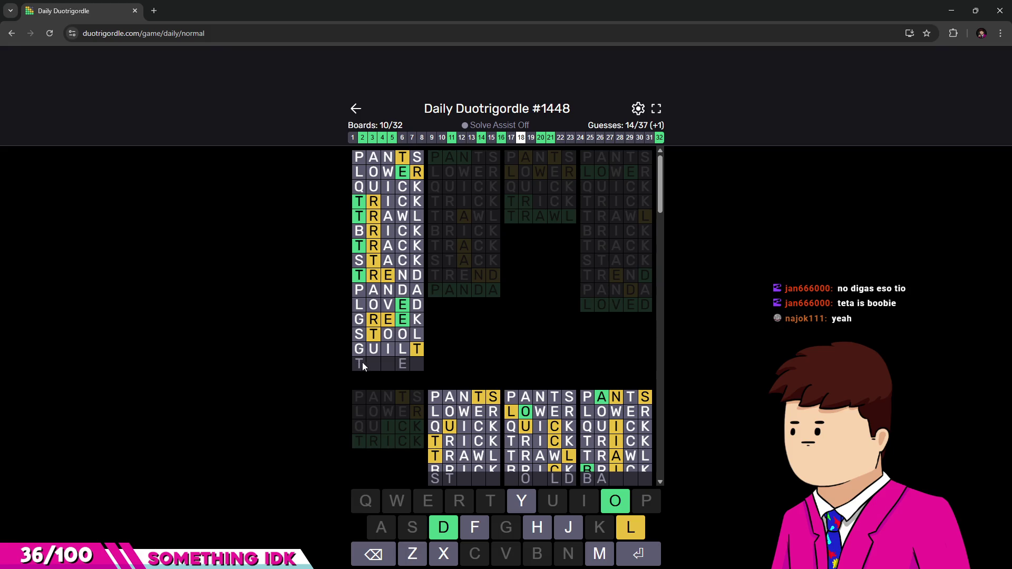
{"action": "scroll", "coordinate": [567, 368], "scroll_direction": "down", "scroll_amount": 1}
{"action": "scroll", "coordinate": [566, 369], "scroll_direction": "down", "scroll_amount": 2}
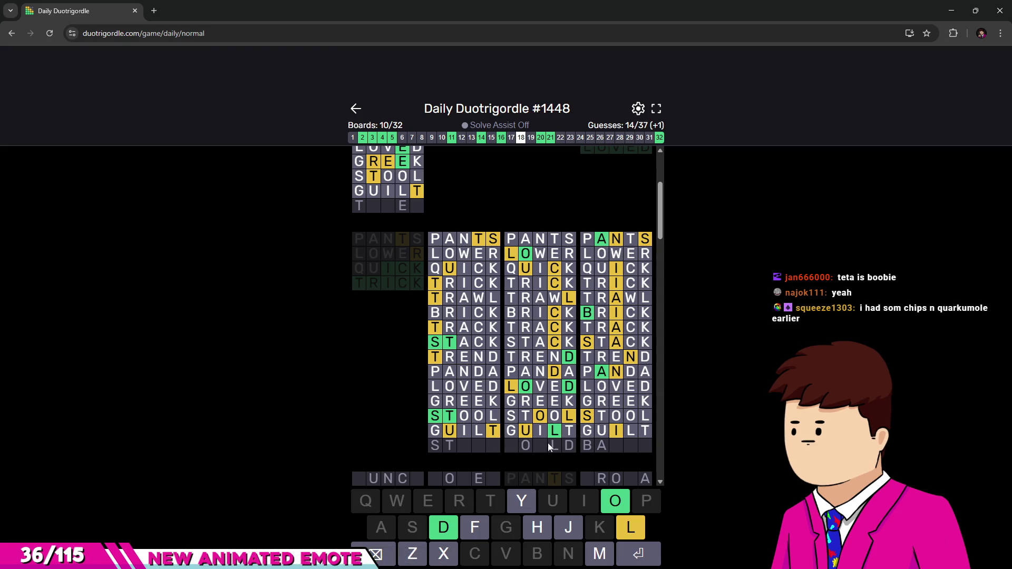
{"action": "type", "text": "could"}
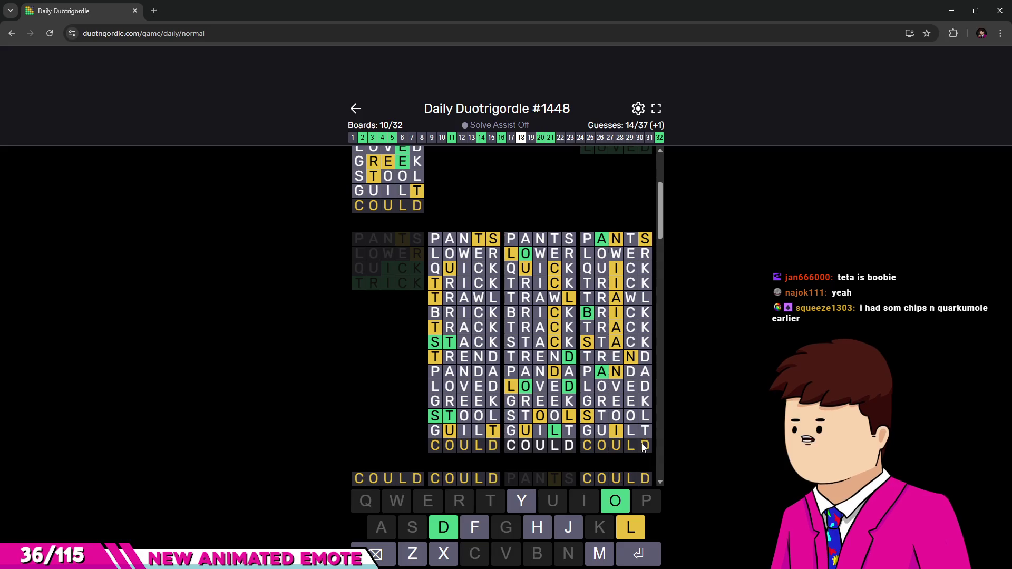
Submit COULD and then BASIN as the fifteenth and sixteenth guesses.
{"action": "key", "text": "Return"}
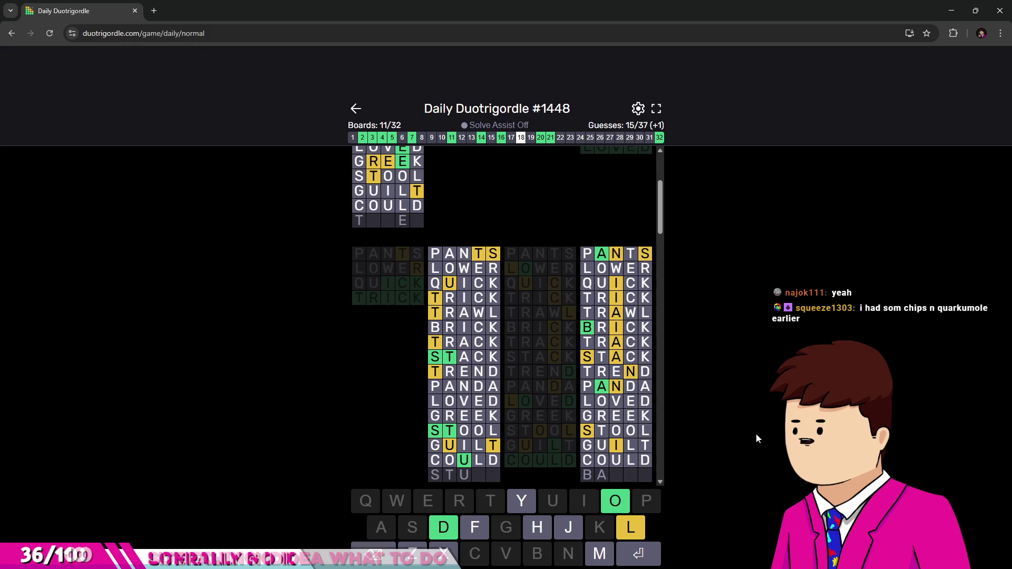
{"action": "type", "text": "basin"}
{"action": "key", "text": "Return"}
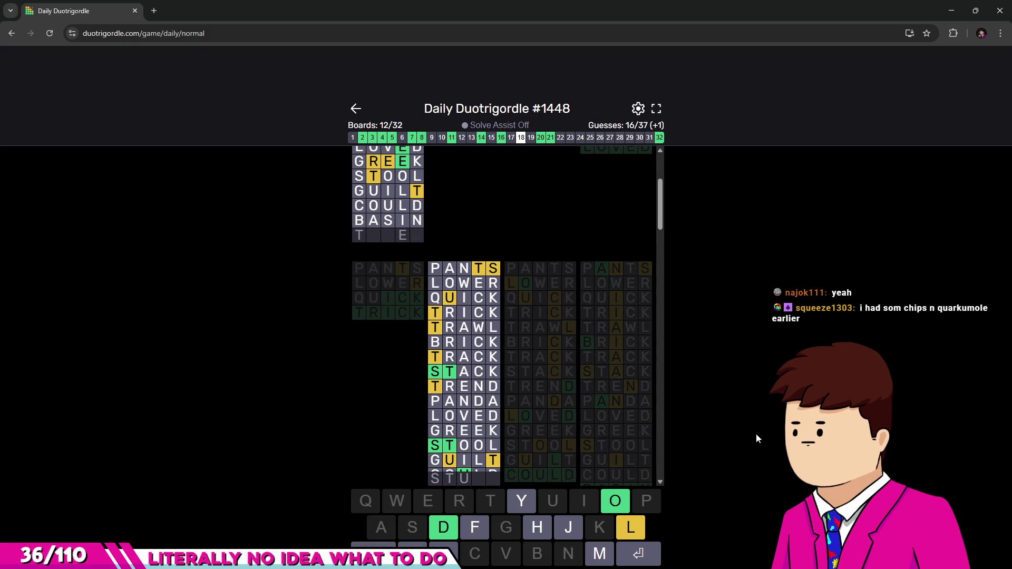
{"action": "scroll", "coordinate": [551, 366], "scroll_direction": "down", "scroll_amount": 1}
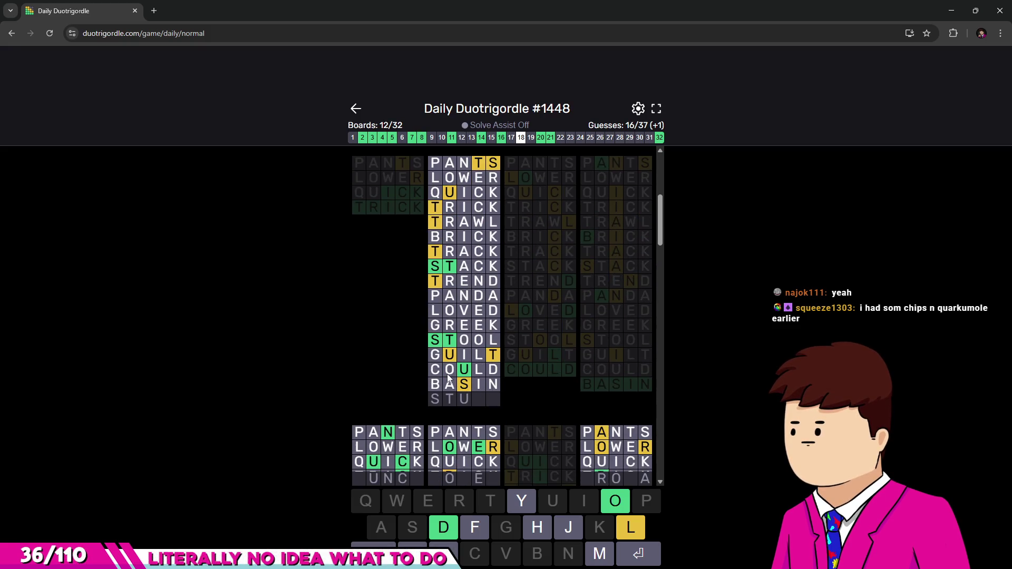
{"action": "scroll", "coordinate": [505, 319], "scroll_direction": "down", "scroll_amount": 1}
{"action": "scroll", "coordinate": [465, 322], "scroll_direction": "down", "scroll_amount": 1}
{"action": "scroll", "coordinate": [464, 327], "scroll_direction": "down", "scroll_amount": 1}
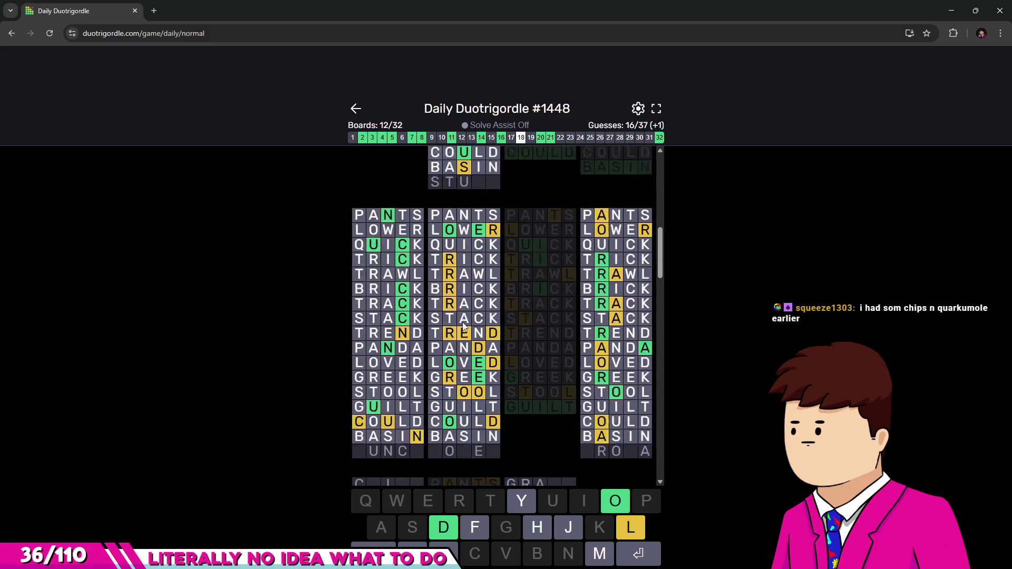
{"action": "scroll", "coordinate": [464, 327], "scroll_direction": "down", "scroll_amount": 1}
{"action": "scroll", "coordinate": [467, 327], "scroll_direction": "up", "scroll_amount": 2}
{"action": "scroll", "coordinate": [469, 328], "scroll_direction": "up", "scroll_amount": 1}
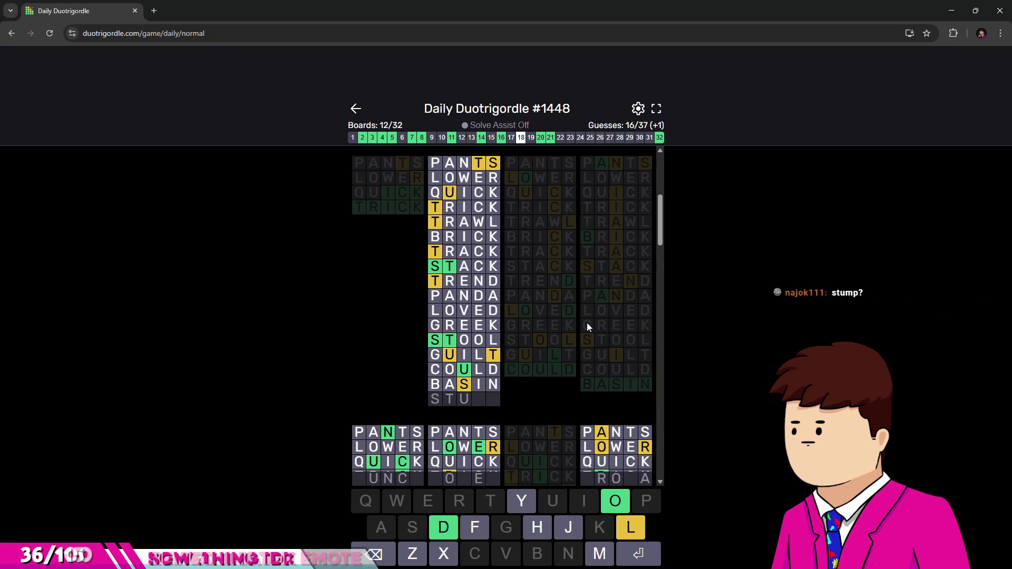
{"action": "type", "text": "FF"}
Submit the completed STUFF as the seventeenth guess.
{"action": "key", "text": "Return"}
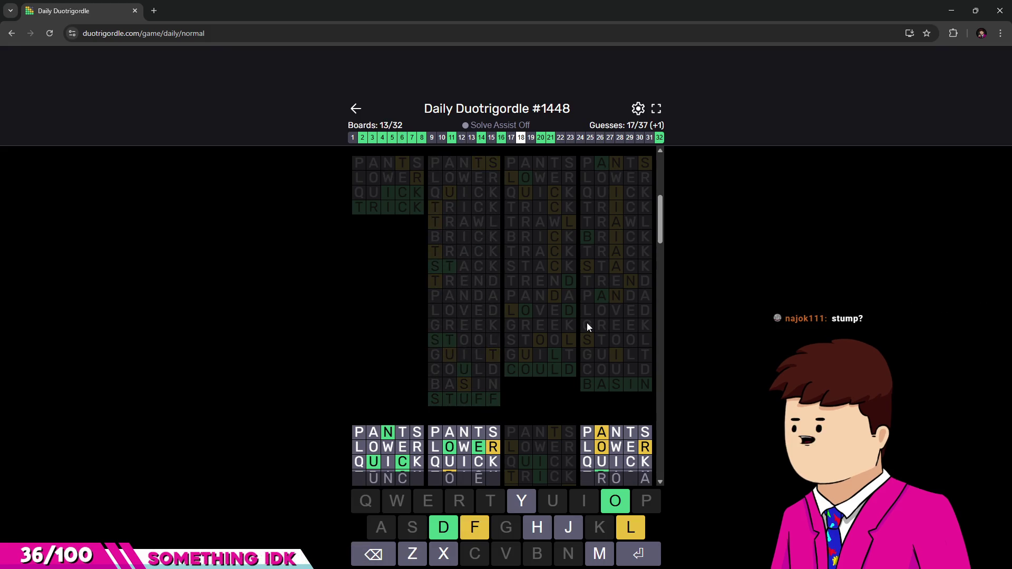
{"action": "scroll", "coordinate": [528, 321], "scroll_direction": "down", "scroll_amount": 3}
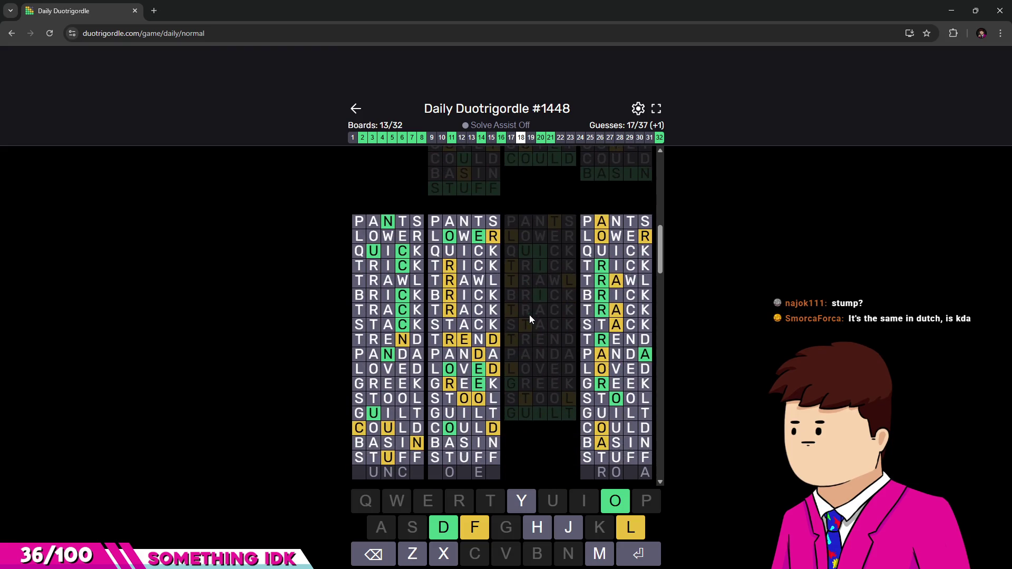
{"action": "scroll", "coordinate": [530, 315], "scroll_direction": "down", "scroll_amount": 1}
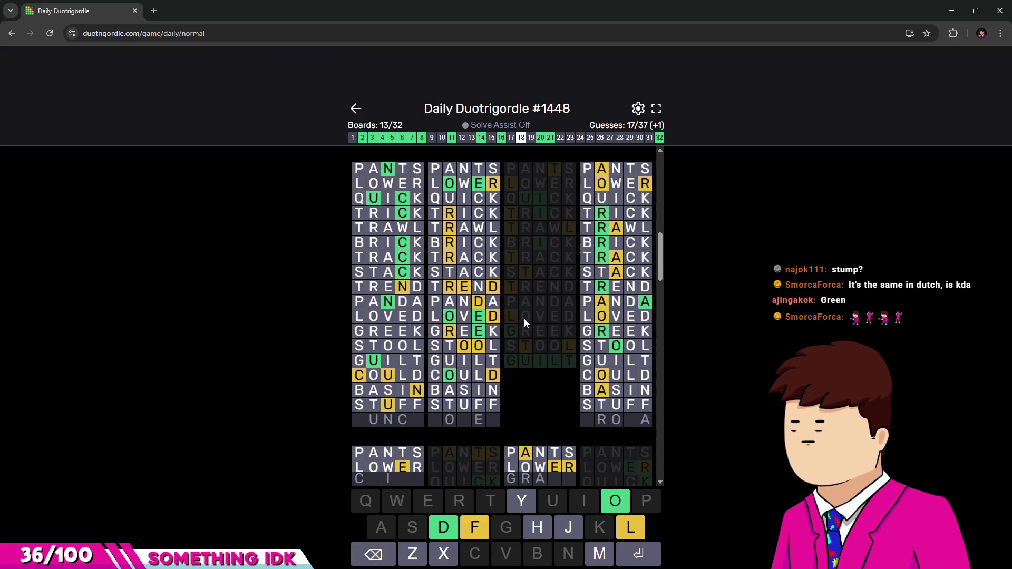
{"action": "scroll", "coordinate": [525, 319], "scroll_direction": "down", "scroll_amount": 3}
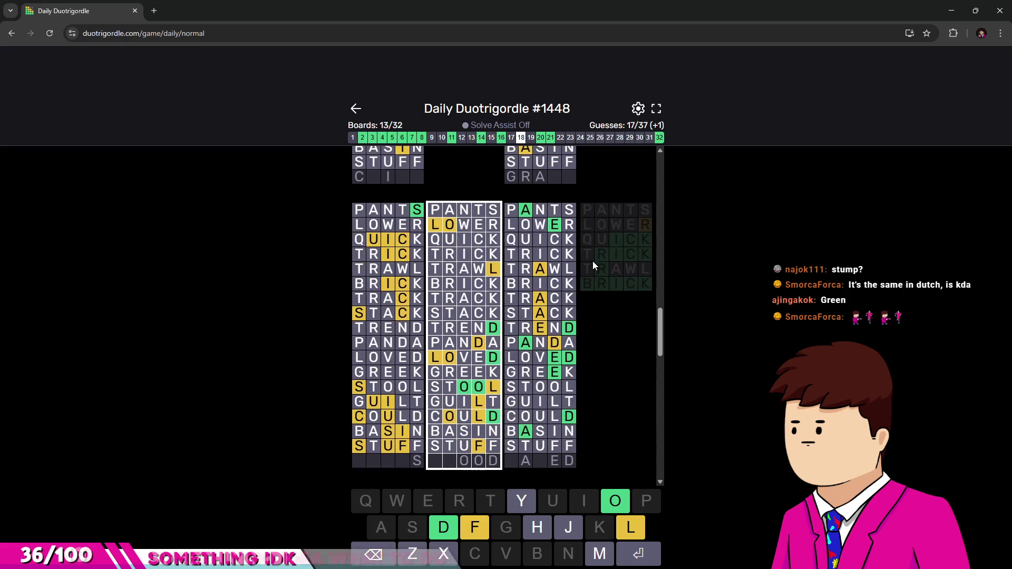
{"action": "scroll", "coordinate": [592, 261], "scroll_direction": "down", "scroll_amount": 3}
{"action": "scroll", "coordinate": [585, 292], "scroll_direction": "down", "scroll_amount": 2}
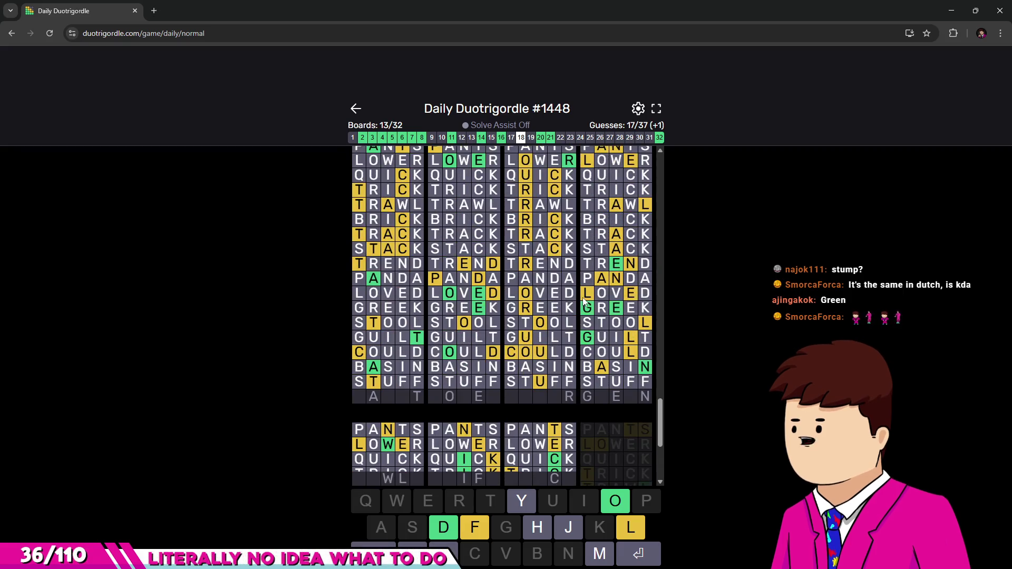
{"action": "scroll", "coordinate": [584, 302], "scroll_direction": "down", "scroll_amount": 3}
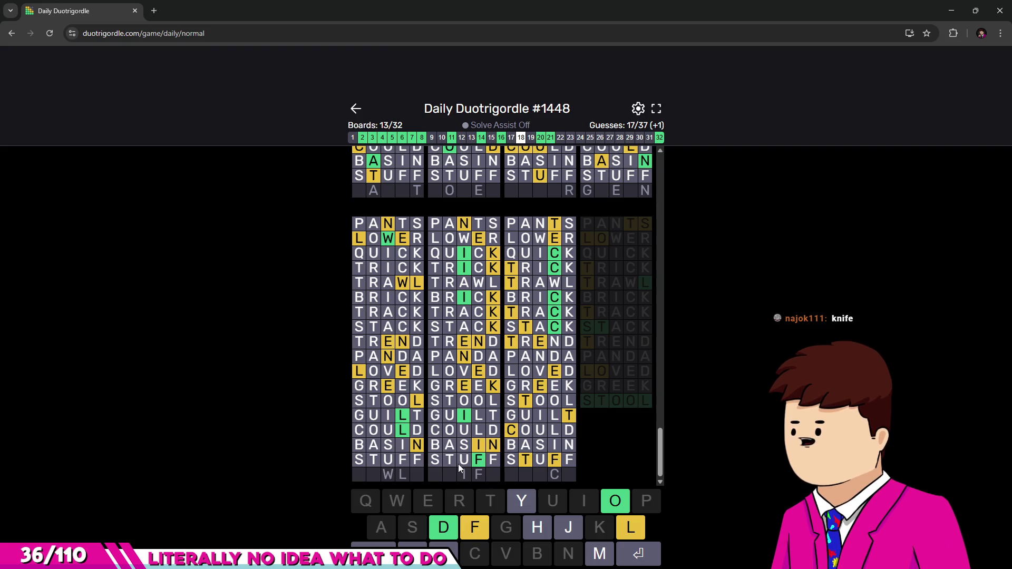
{"action": "type", "text": "knfi"}
Correct the misspelling and submit KNIFE as the eighteenth guess, then refocus the game window.
{"action": "key", "text": "BackSpace"}
{"action": "key", "text": "BackSpace"}
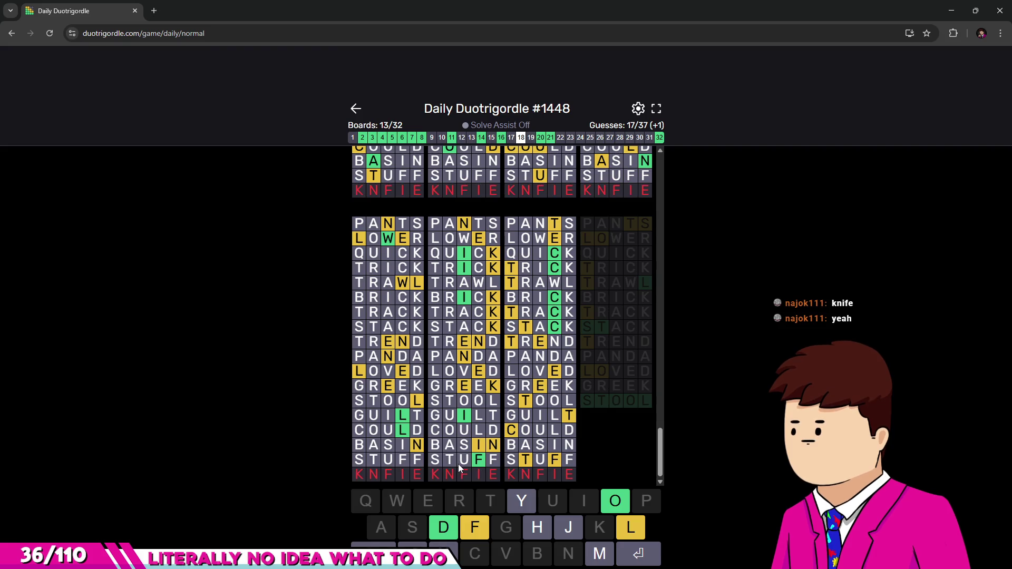
{"action": "type", "text": "ife"}
{"action": "key", "text": "Return"}
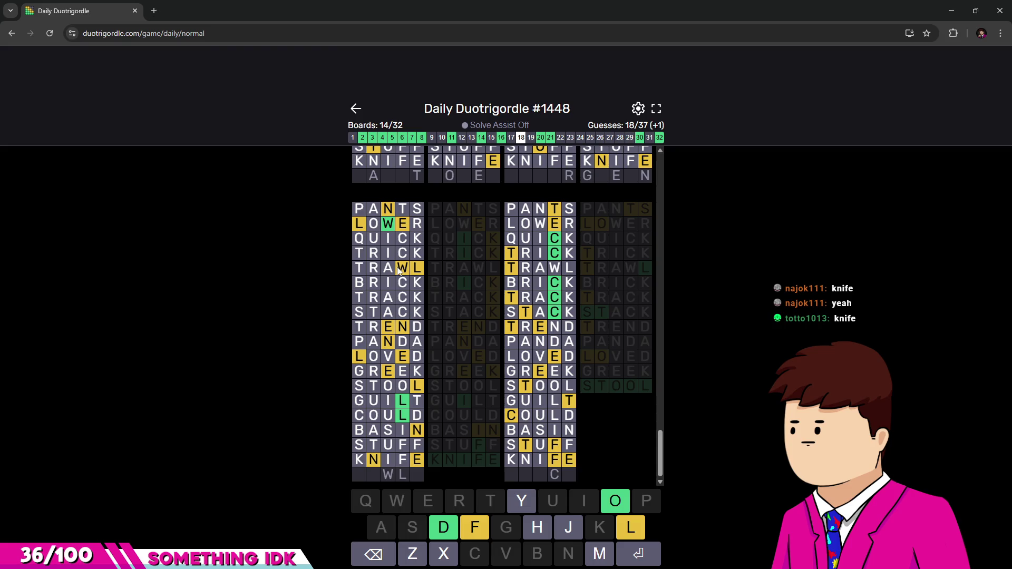
{"action": "scroll", "coordinate": [470, 340], "scroll_direction": "up", "scroll_amount": 3}
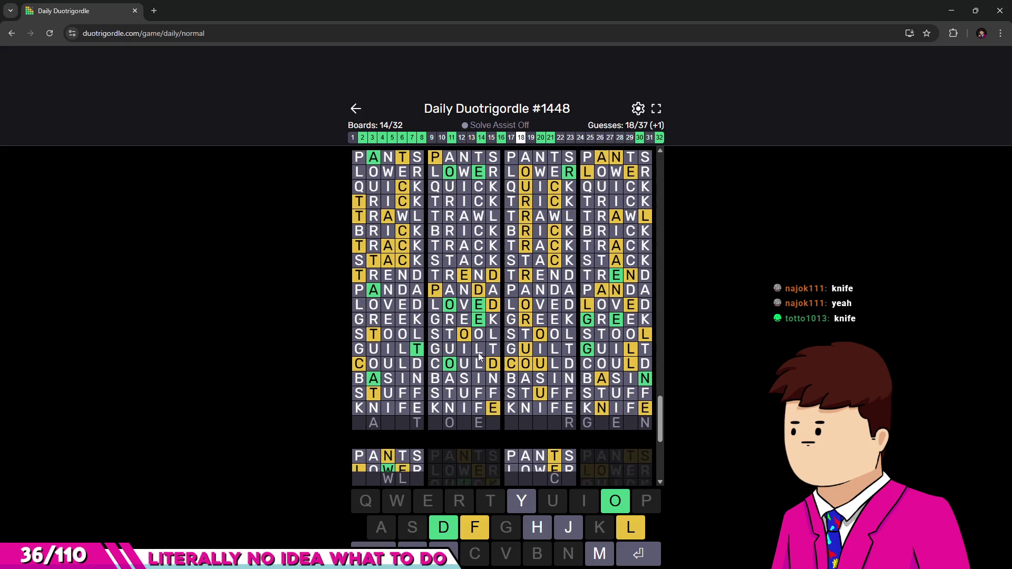
{"action": "scroll", "coordinate": [482, 352], "scroll_direction": "down", "scroll_amount": 3}
{"action": "scroll", "coordinate": [475, 344], "scroll_direction": "down", "scroll_amount": 3}
{"action": "scroll", "coordinate": [462, 336], "scroll_direction": "down", "scroll_amount": 3}
{"action": "scroll", "coordinate": [449, 330], "scroll_direction": "down", "scroll_amount": 3}
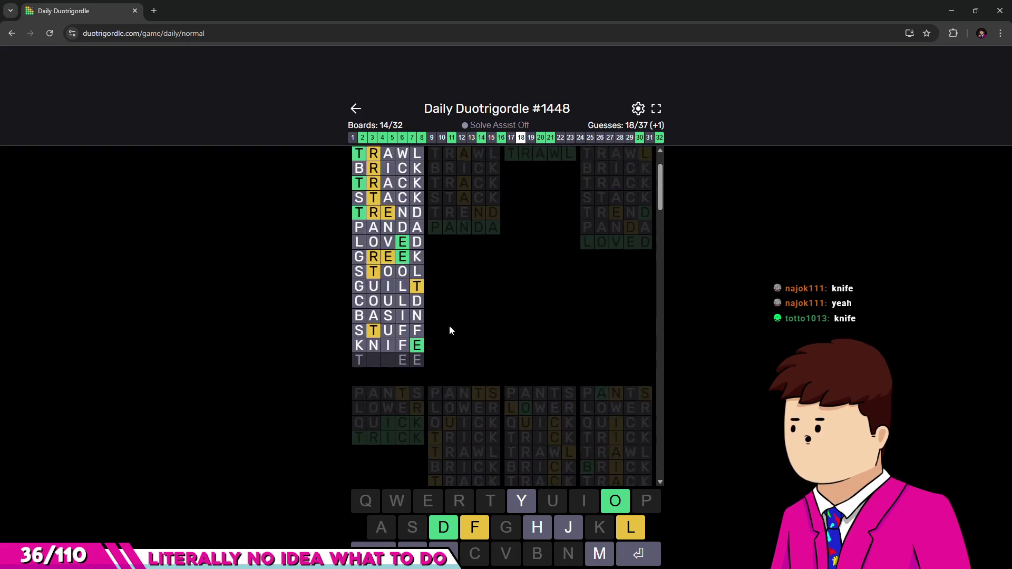
{"action": "scroll", "coordinate": [449, 330], "scroll_direction": "down", "scroll_amount": 3}
{"action": "scroll", "coordinate": [455, 331], "scroll_direction": "down", "scroll_amount": 3}
{"action": "scroll", "coordinate": [458, 335], "scroll_direction": "down", "scroll_amount": 3}
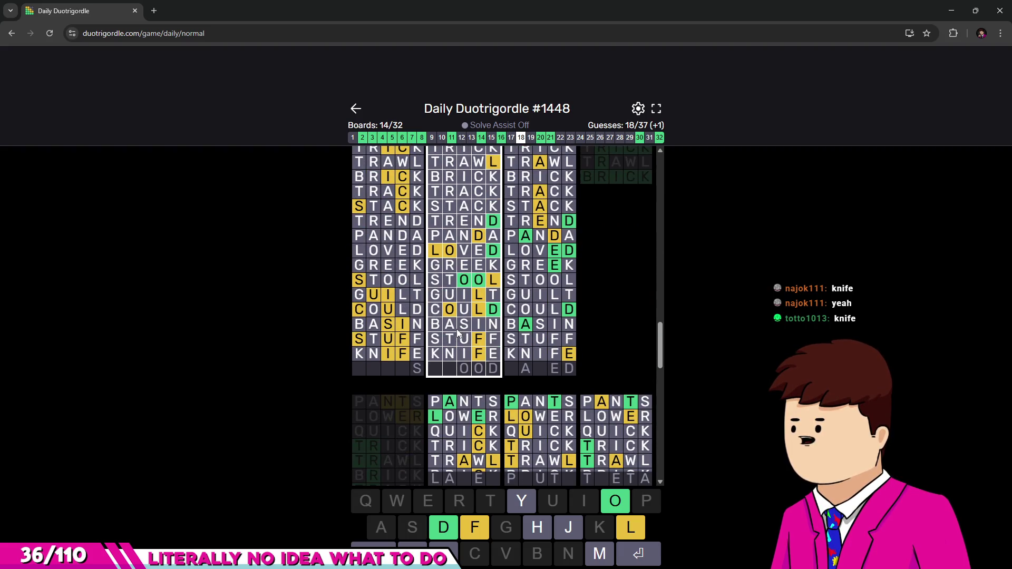
{"action": "scroll", "coordinate": [458, 332], "scroll_direction": "up", "scroll_amount": 1}
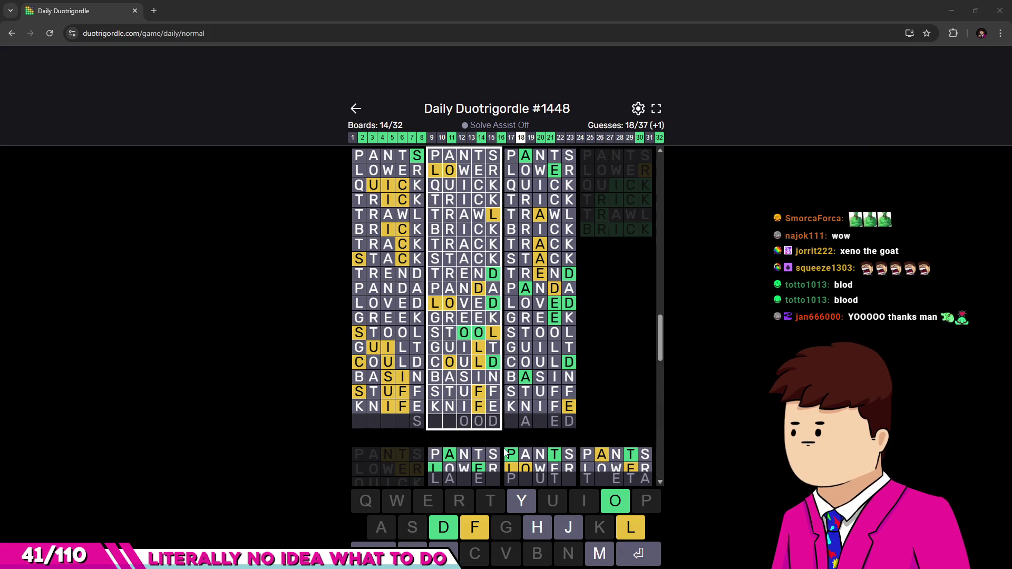
{"action": "left_click", "coordinate": [176, 350]}
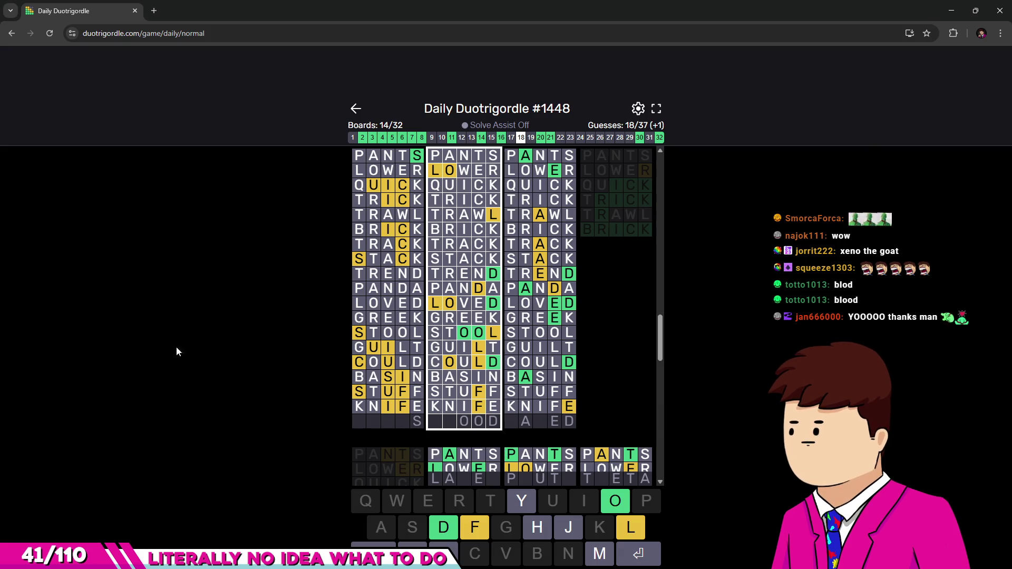
{"action": "type", "text": "THank"}
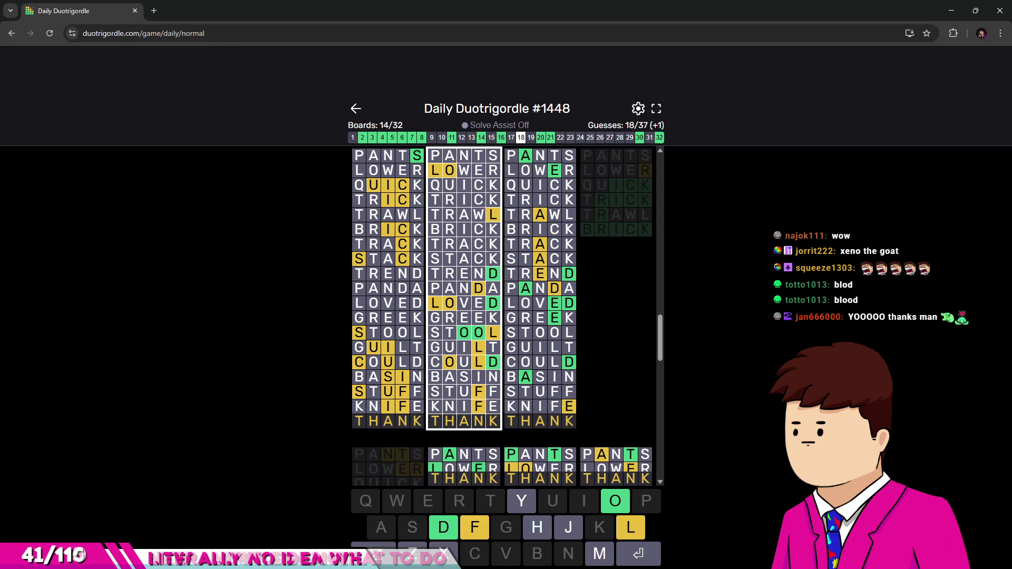
Submit THANK as the nineteenth guess across all boards.
{"action": "key", "text": "Return"}
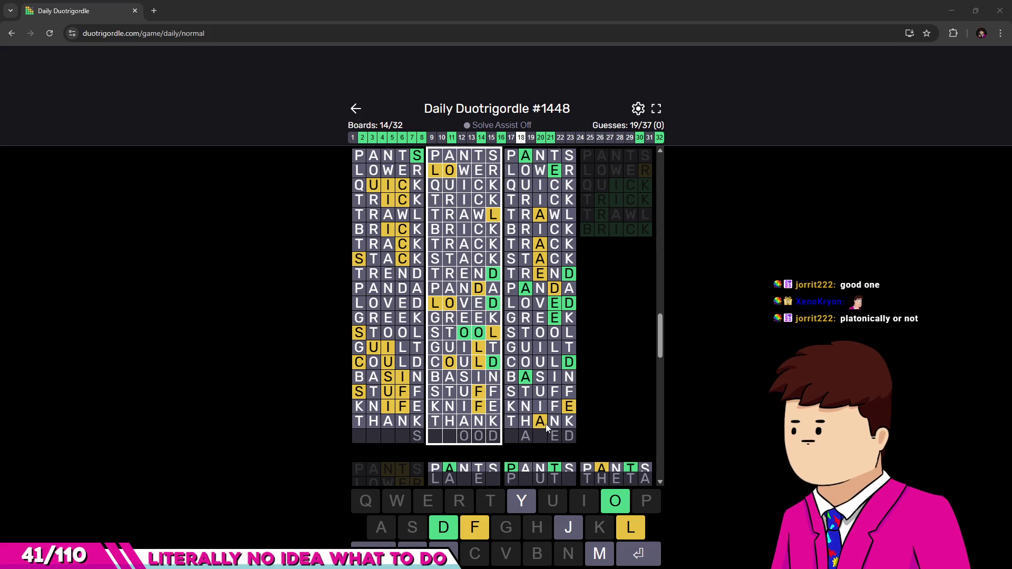
{"action": "scroll", "coordinate": [545, 428], "scroll_direction": "up", "scroll_amount": 15}
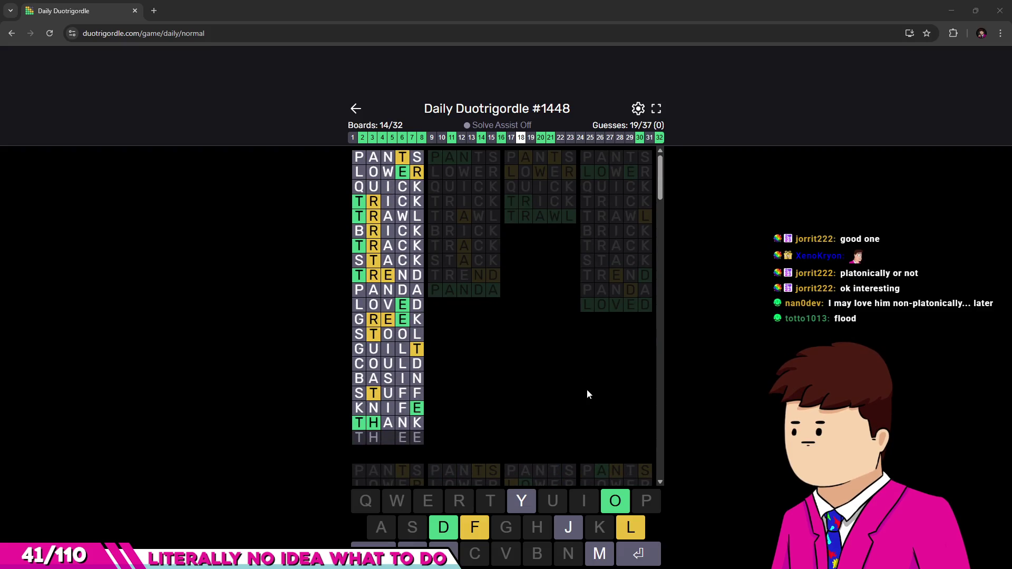
Submit THREE as the twentieth guess, solving the first board for 15 of 32.
{"action": "left_click", "coordinate": [497, 420]}
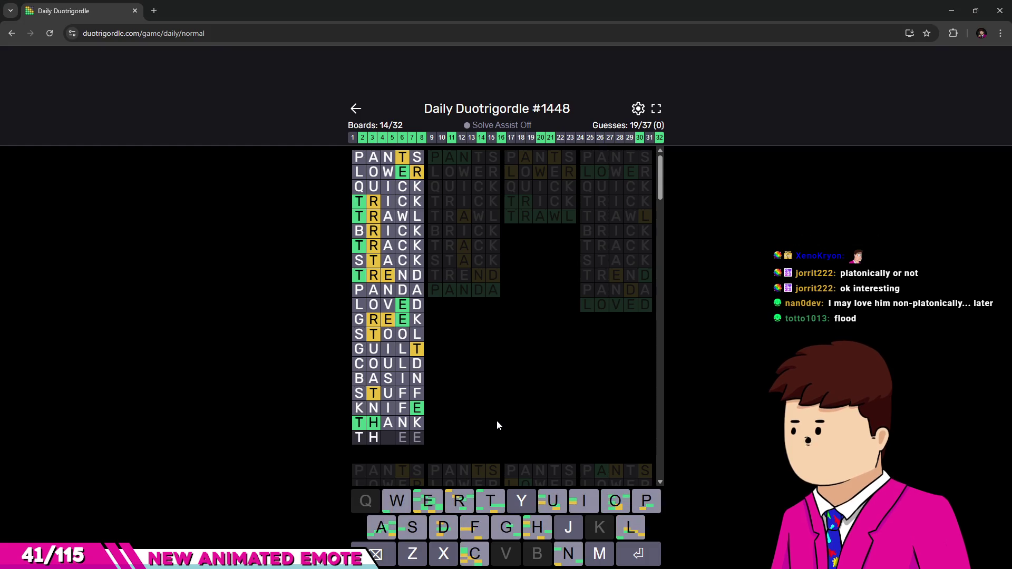
{"action": "type", "text": "r"}
{"action": "key", "text": "Return"}
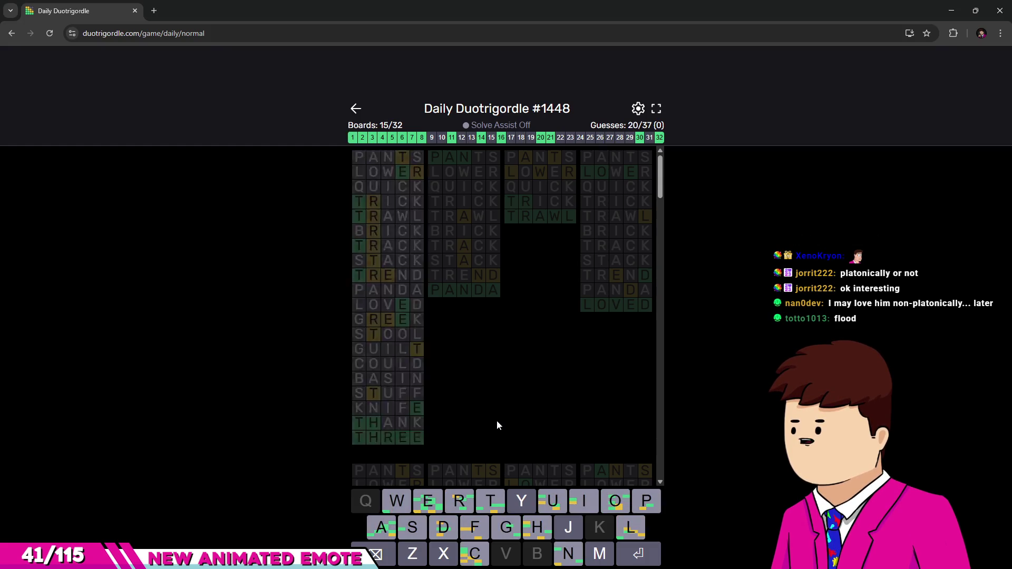
{"action": "scroll", "coordinate": [475, 316], "scroll_direction": "down", "scroll_amount": 3}
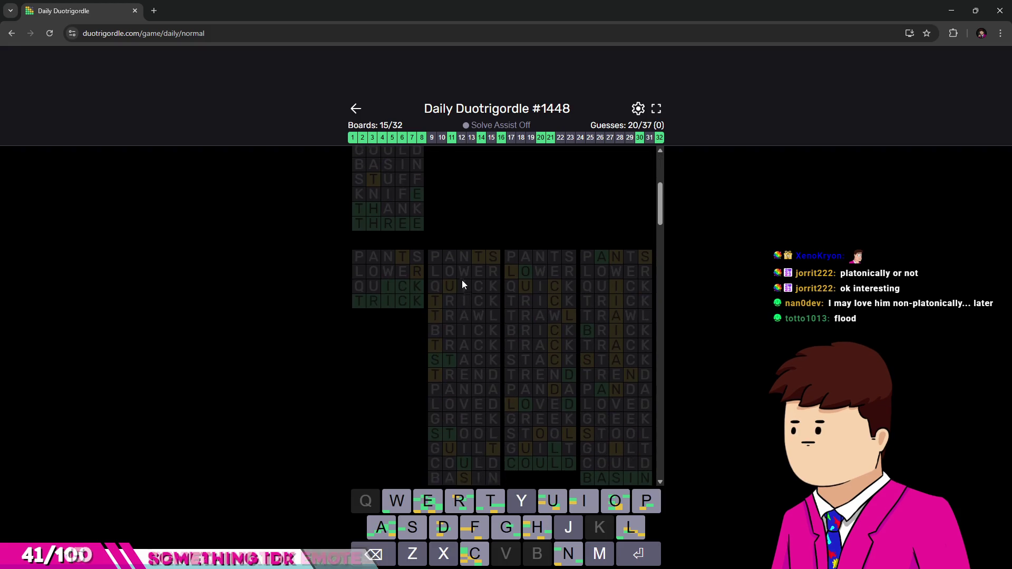
{"action": "scroll", "coordinate": [462, 280], "scroll_direction": "down", "scroll_amount": 1}
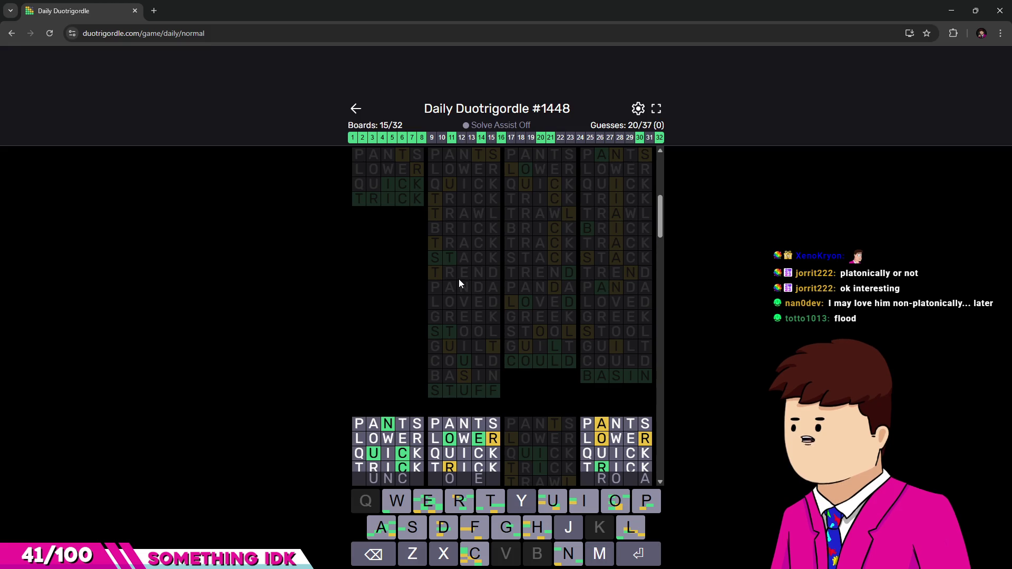
{"action": "scroll", "coordinate": [512, 297], "scroll_direction": "down", "scroll_amount": 3}
{"action": "scroll", "coordinate": [477, 296], "scroll_direction": "down", "scroll_amount": 1}
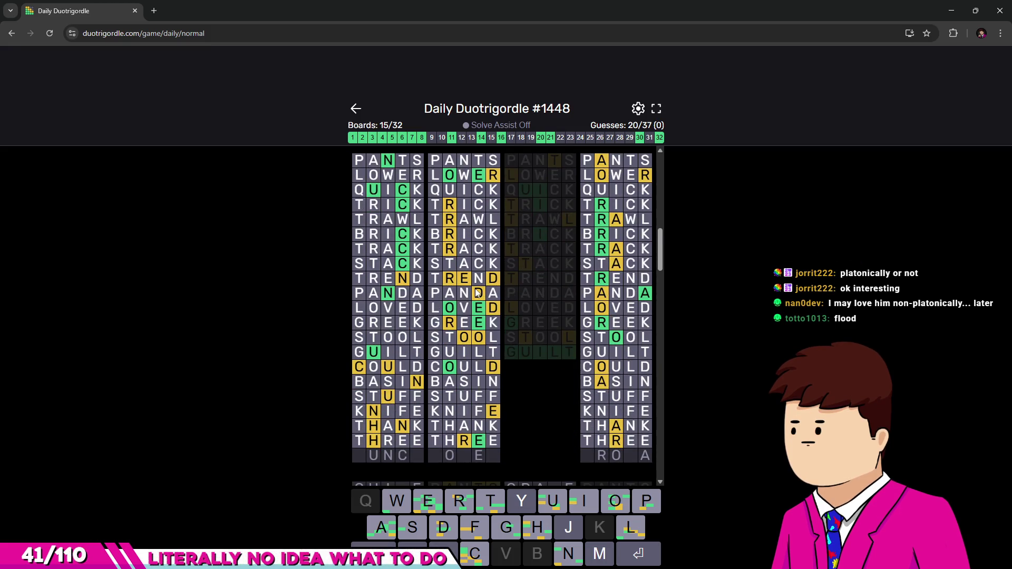
{"action": "scroll", "coordinate": [478, 291], "scroll_direction": "down", "scroll_amount": 3}
{"action": "scroll", "coordinate": [475, 288], "scroll_direction": "down", "scroll_amount": 1}
{"action": "scroll", "coordinate": [476, 288], "scroll_direction": "down", "scroll_amount": 1}
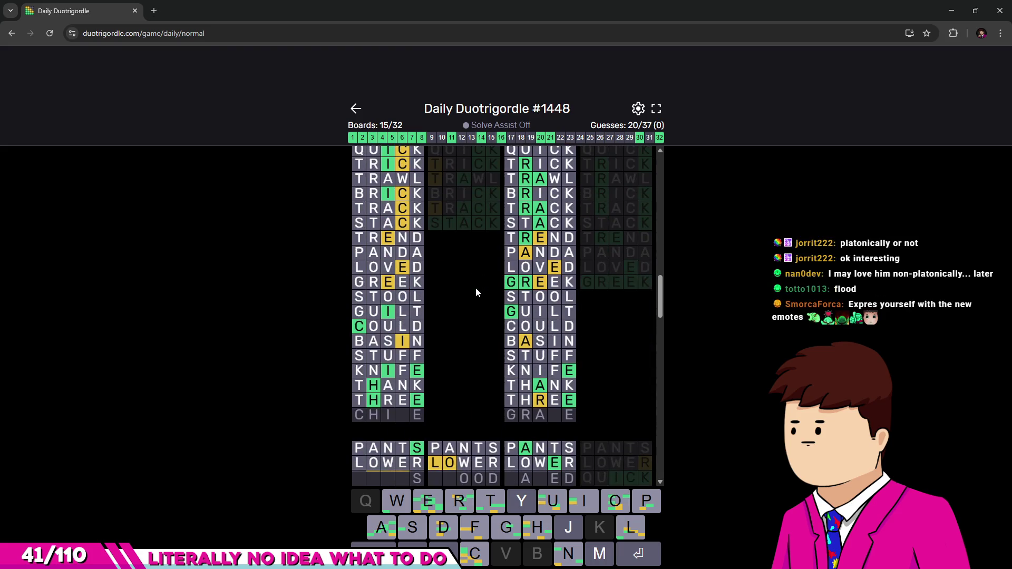
{"action": "scroll", "coordinate": [476, 287], "scroll_direction": "down", "scroll_amount": 3}
{"action": "scroll", "coordinate": [476, 288], "scroll_direction": "down", "scroll_amount": 3}
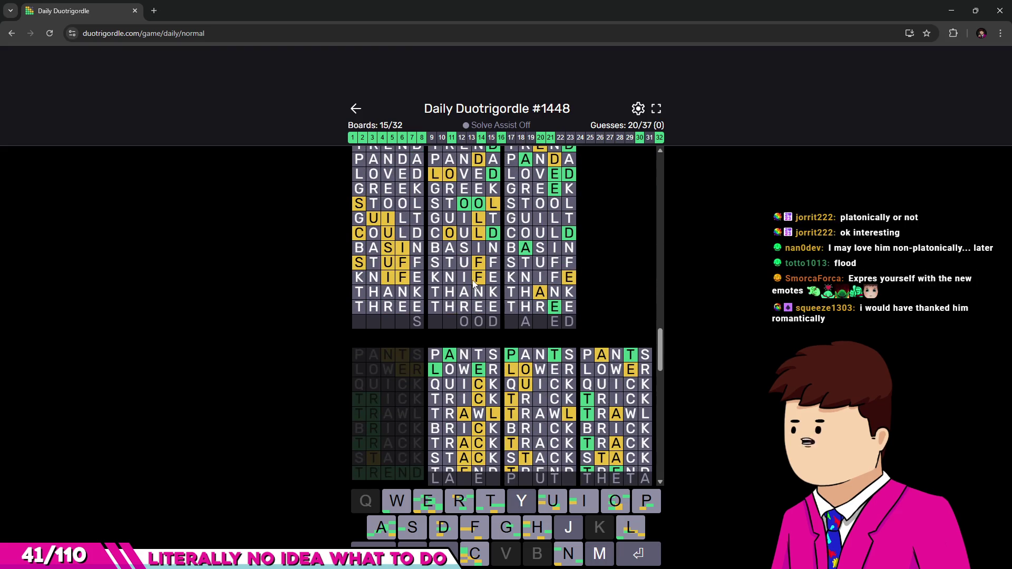
{"action": "scroll", "coordinate": [461, 312], "scroll_direction": "up", "scroll_amount": 2}
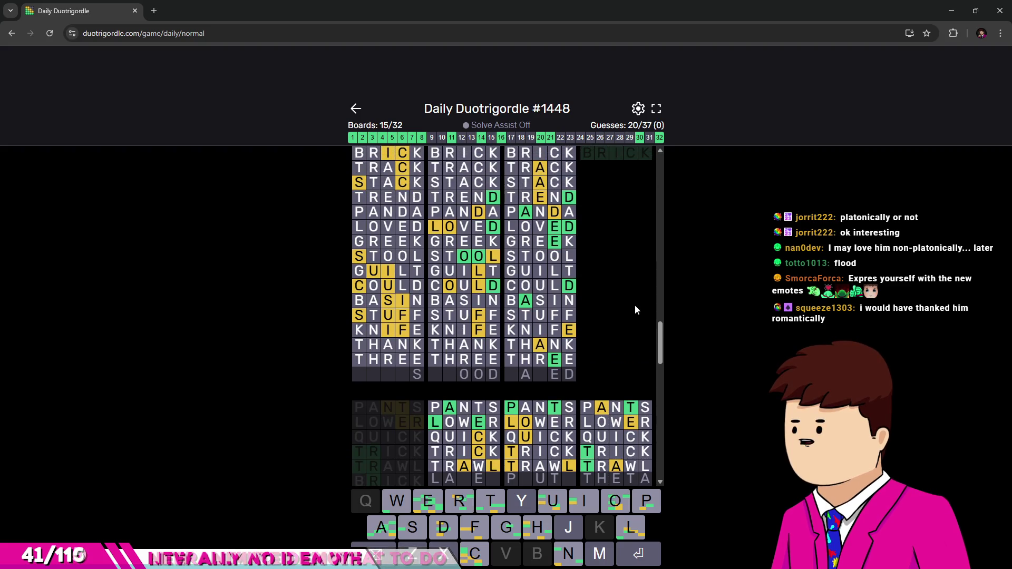
{"action": "type", "text": "flood"}
Submit FLOOD as the twenty-first guess, bringing solved boards to 16 of 32.
{"action": "key", "text": "Return"}
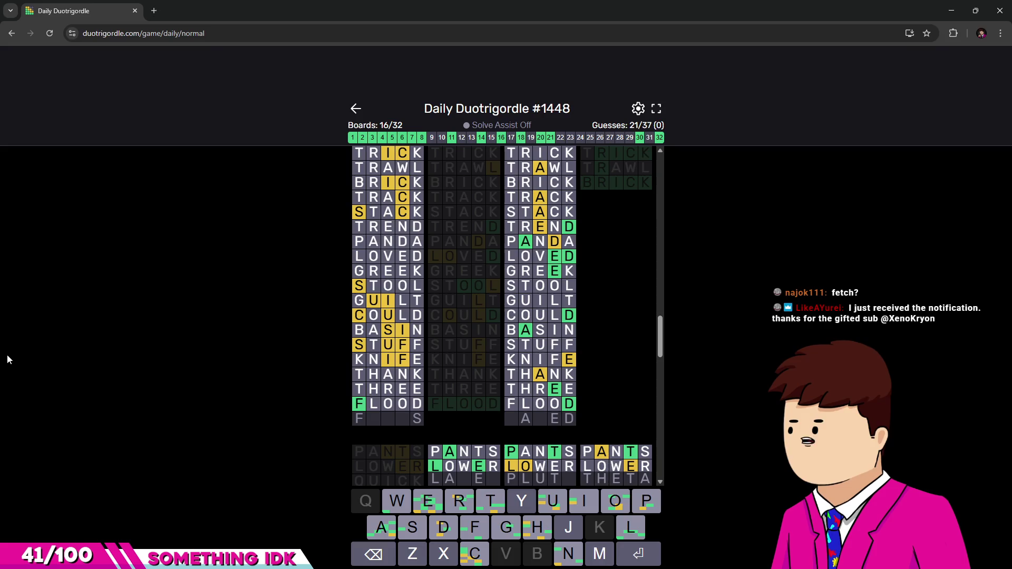
{"action": "scroll", "coordinate": [489, 429], "scroll_direction": "down", "scroll_amount": 2}
{"action": "scroll", "coordinate": [478, 430], "scroll_direction": "down", "scroll_amount": 3}
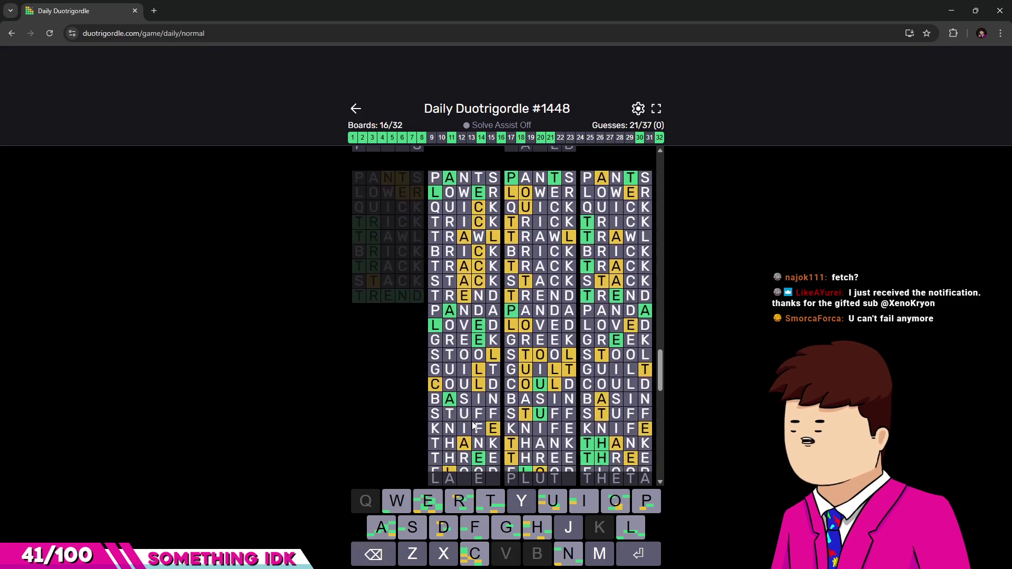
{"action": "scroll", "coordinate": [475, 431], "scroll_direction": "down", "scroll_amount": 3}
{"action": "scroll", "coordinate": [468, 430], "scroll_direction": "down", "scroll_amount": 3}
{"action": "scroll", "coordinate": [446, 430], "scroll_direction": "down", "scroll_amount": 3}
{"action": "scroll", "coordinate": [445, 427], "scroll_direction": "up", "scroll_amount": 3}
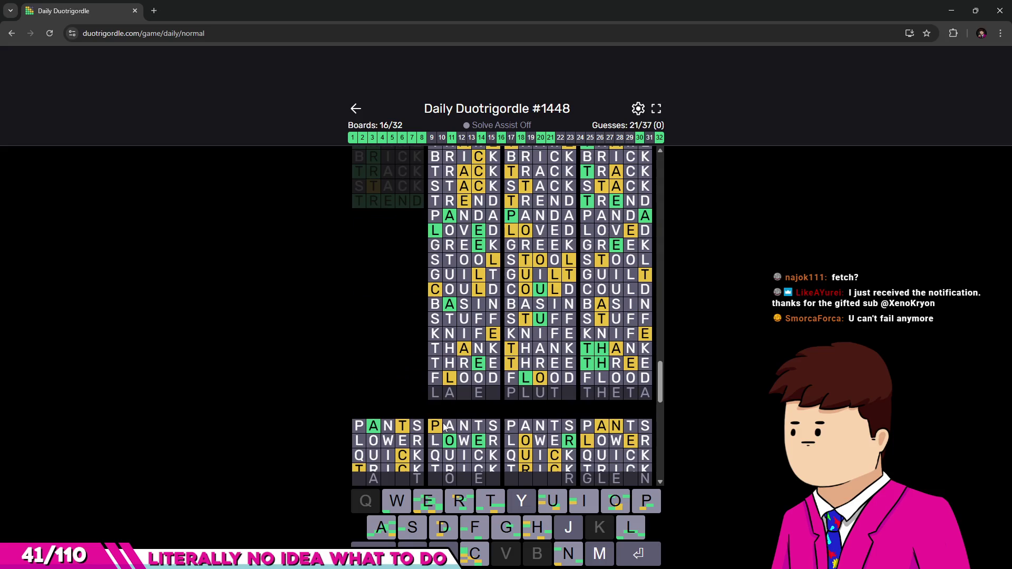
{"action": "scroll", "coordinate": [441, 427], "scroll_direction": "up", "scroll_amount": 1}
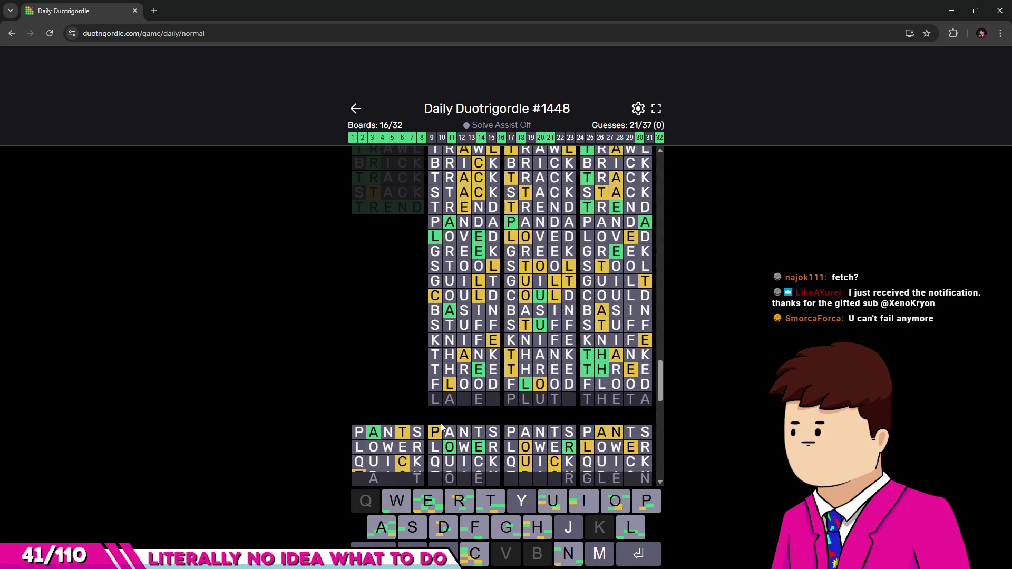
{"action": "scroll", "coordinate": [442, 427], "scroll_direction": "down", "scroll_amount": 1}
{"action": "scroll", "coordinate": [441, 425], "scroll_direction": "down", "scroll_amount": 1}
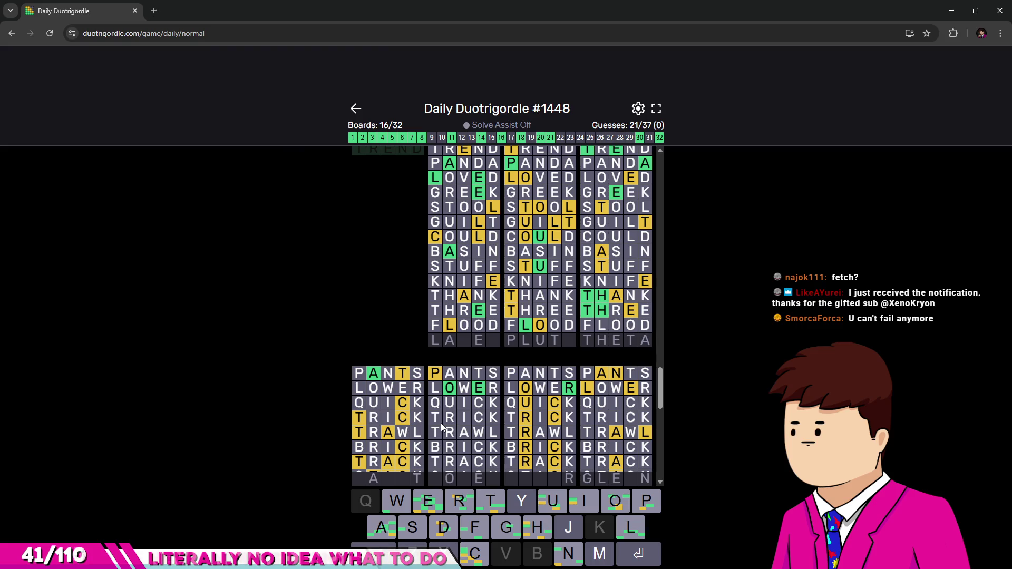
{"action": "scroll", "coordinate": [437, 425], "scroll_direction": "up", "scroll_amount": 1}
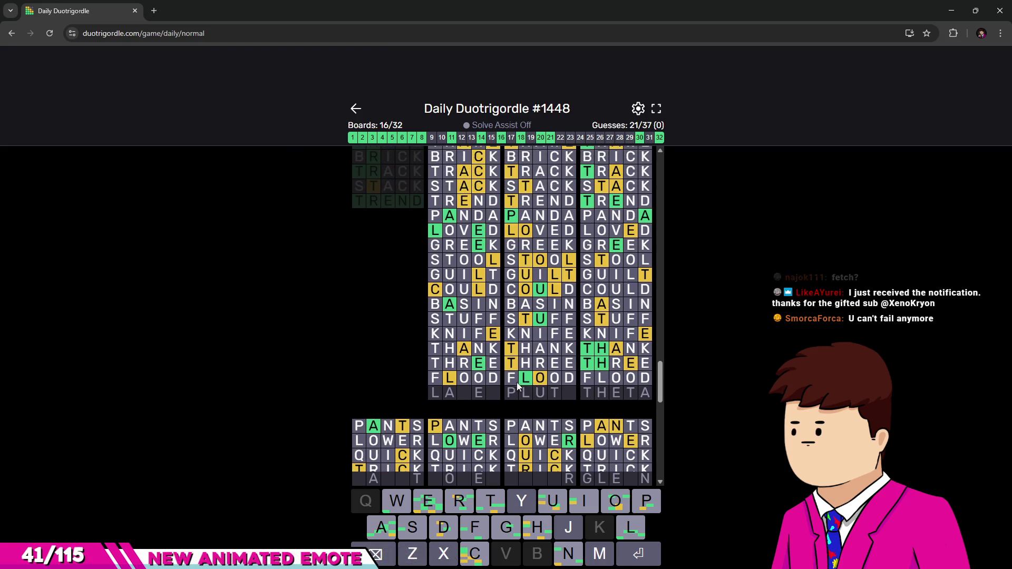
{"action": "type", "text": "pl"}
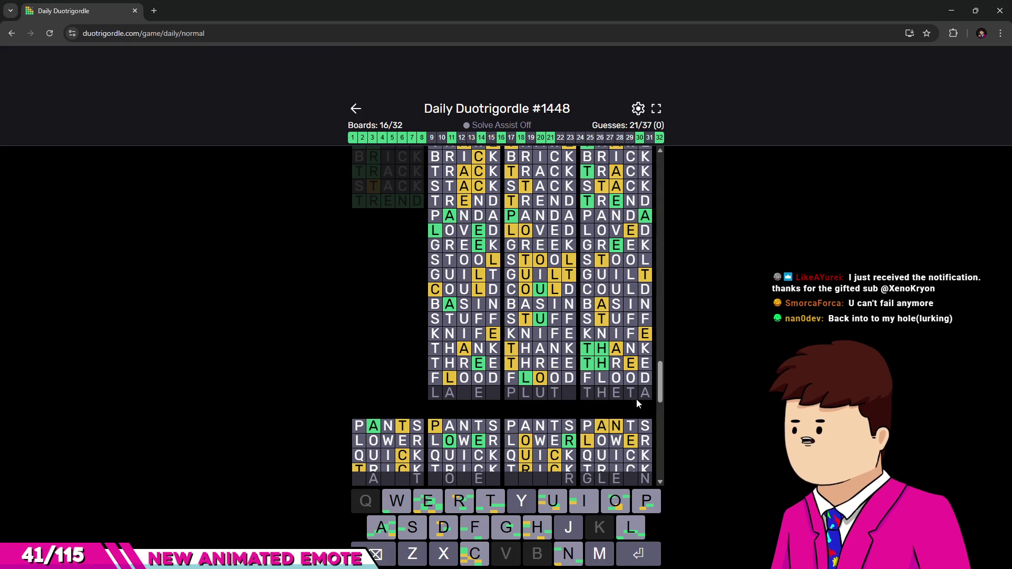
{"action": "type", "text": "uto"}
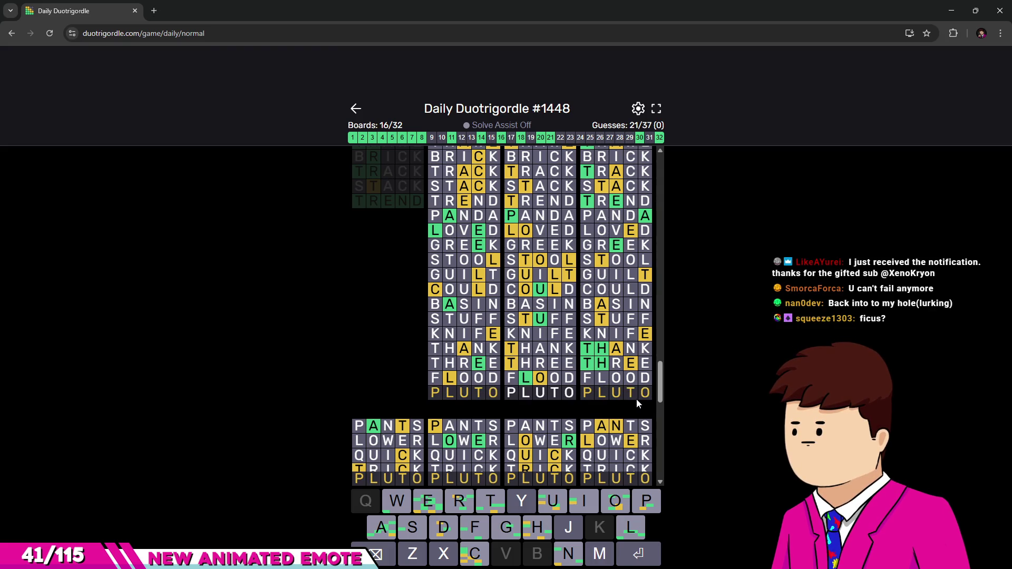
Submit PLUTO as the twenty-second guess, bringing solved boards to 17 of 32.
{"action": "key", "text": "Return"}
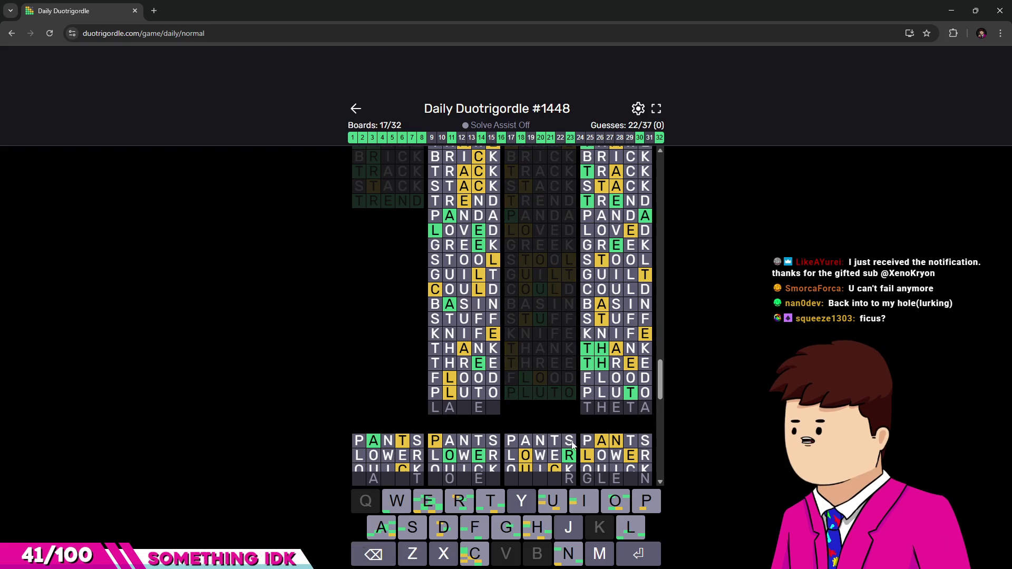
{"action": "scroll", "coordinate": [624, 333], "scroll_direction": "down", "scroll_amount": 2}
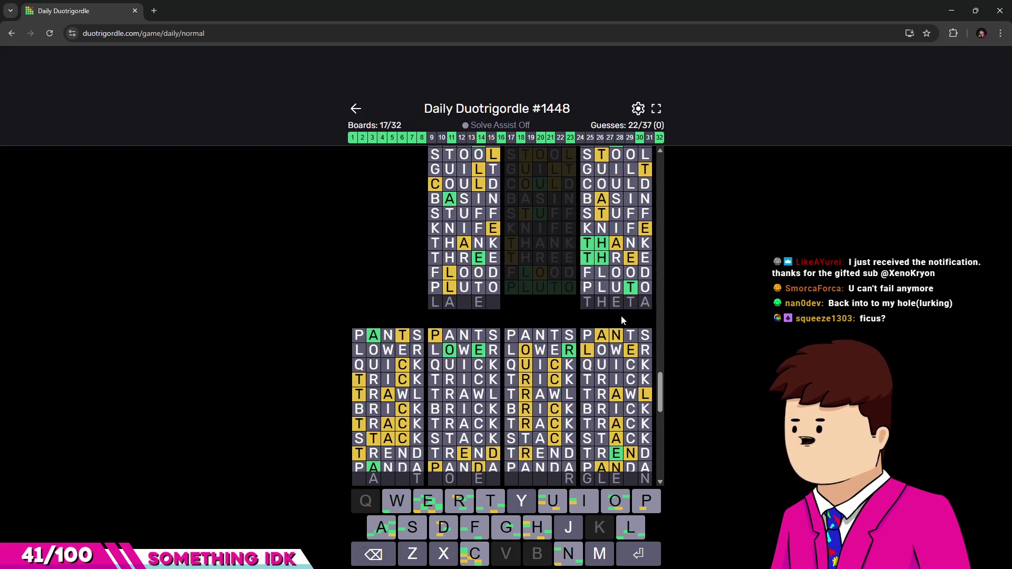
{"action": "type", "text": "th"}
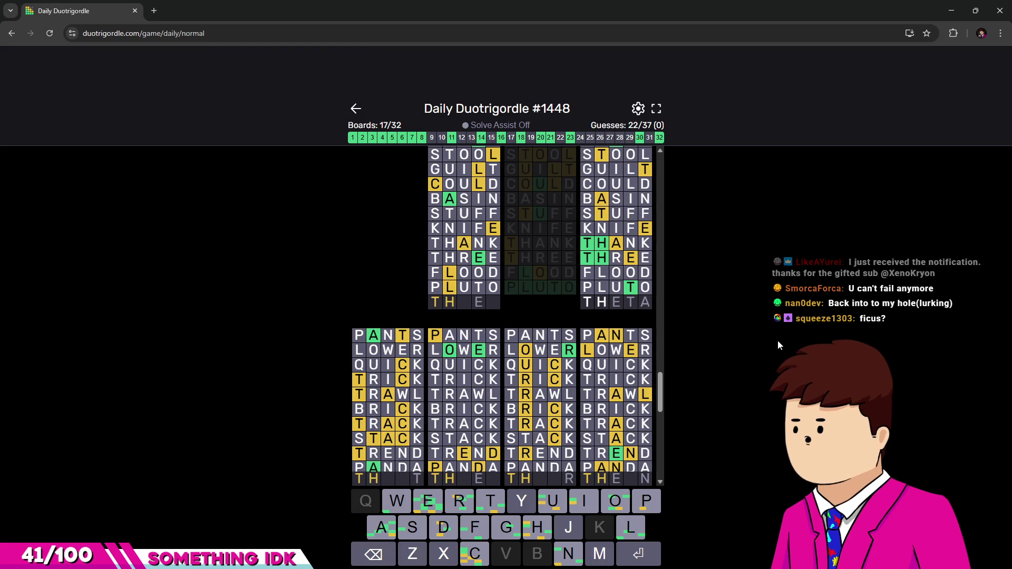
{"action": "type", "text": "eta"}
Submit THETA as the twenty-third guess, bringing solved boards to 18 of 32.
{"action": "key", "text": "Return"}
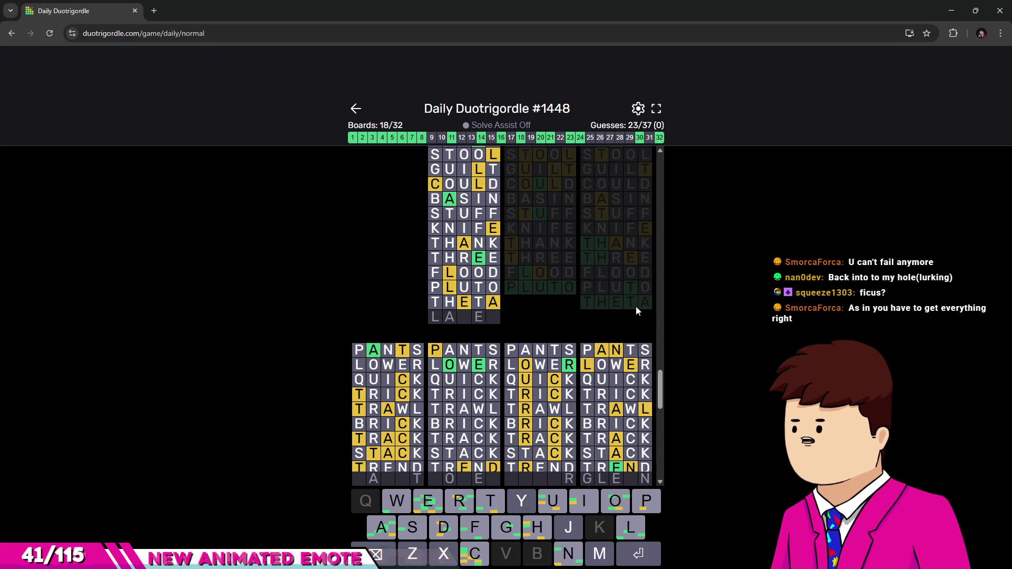
{"action": "scroll", "coordinate": [636, 307], "scroll_direction": "down", "scroll_amount": 5}
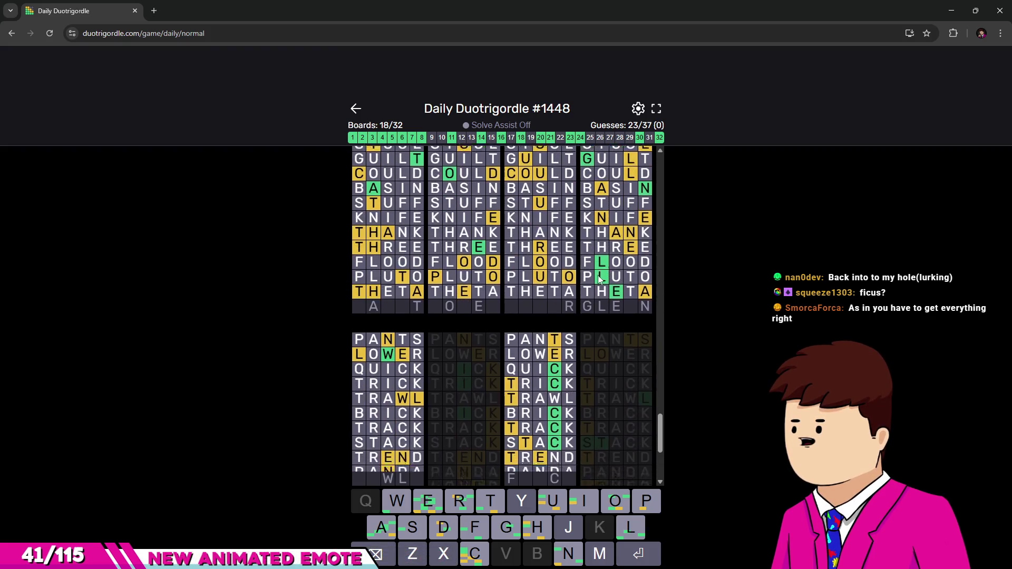
{"action": "scroll", "coordinate": [598, 276], "scroll_direction": "down", "scroll_amount": 3}
{"action": "scroll", "coordinate": [546, 329], "scroll_direction": "up", "scroll_amount": 3}
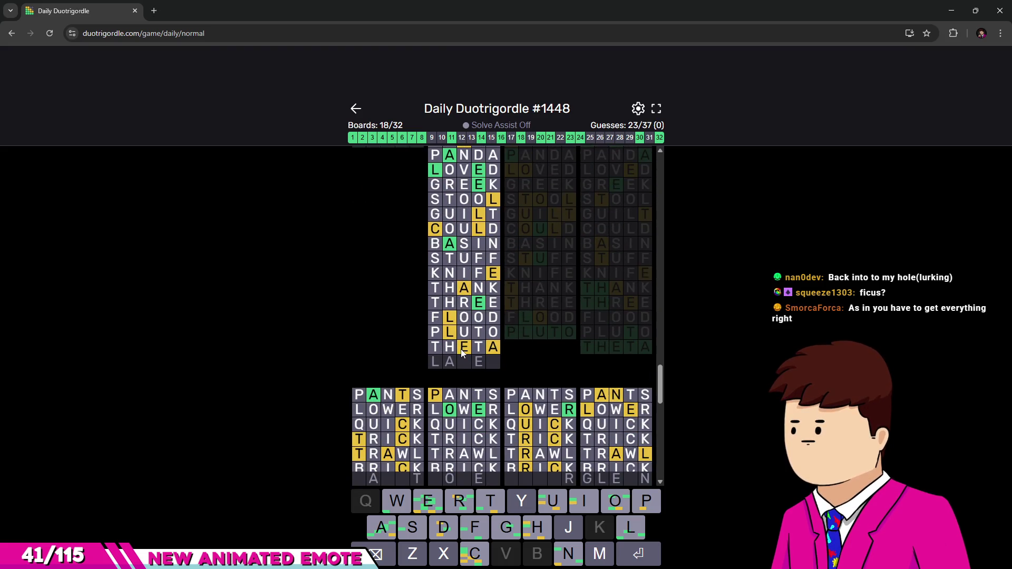
{"action": "scroll", "coordinate": [441, 285], "scroll_direction": "up", "scroll_amount": 3}
{"action": "scroll", "coordinate": [444, 285], "scroll_direction": "up", "scroll_amount": 3}
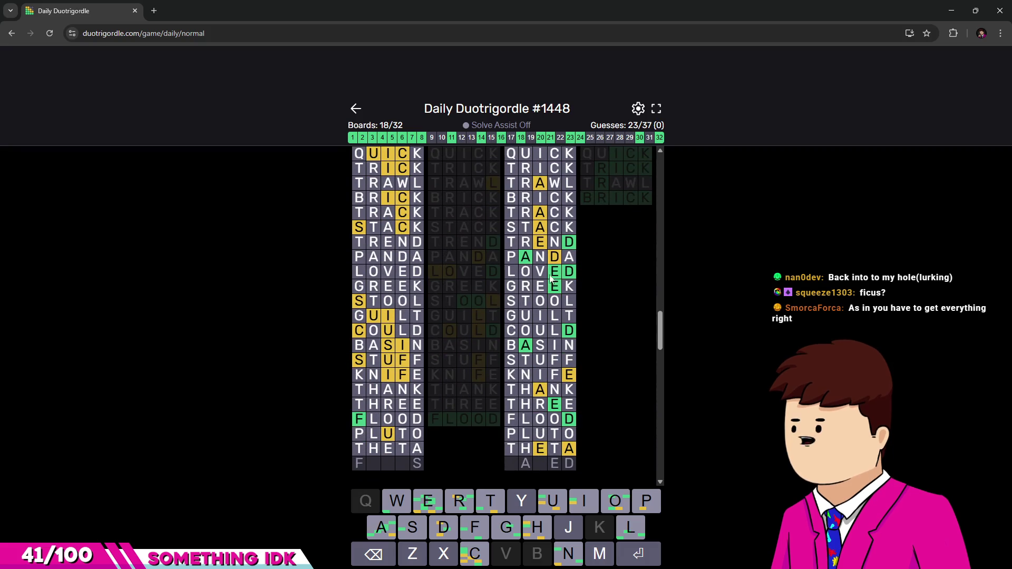
{"action": "scroll", "coordinate": [555, 315], "scroll_direction": "up", "scroll_amount": 1}
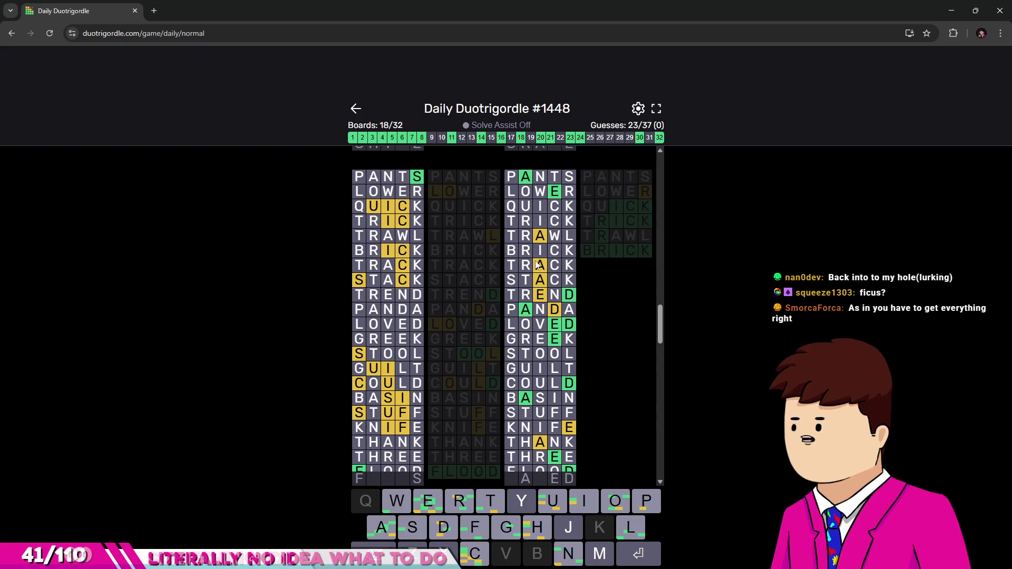
{"action": "scroll", "coordinate": [559, 348], "scroll_direction": "down", "scroll_amount": 2}
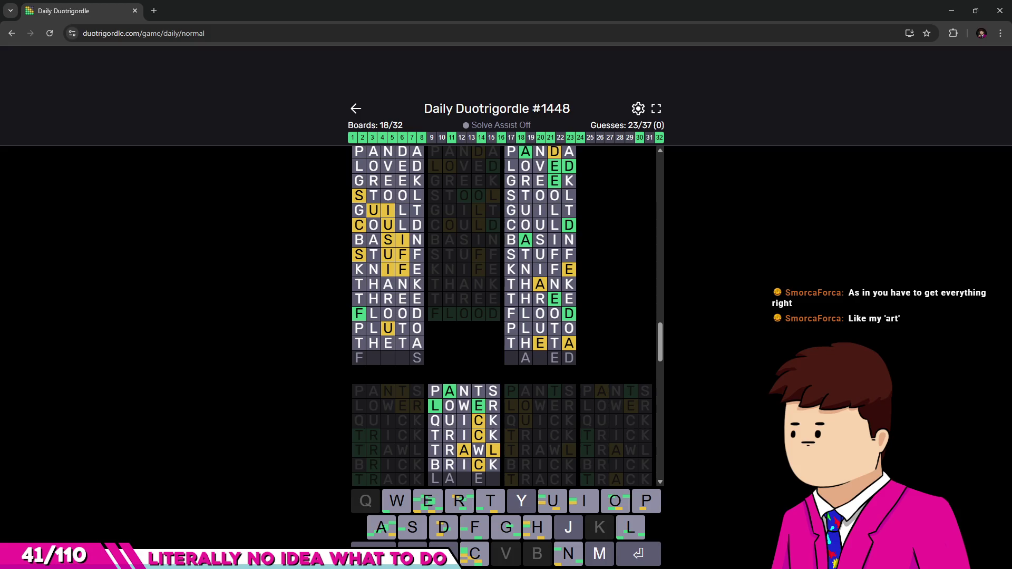
{"action": "scroll", "coordinate": [554, 426], "scroll_direction": "up", "scroll_amount": 1}
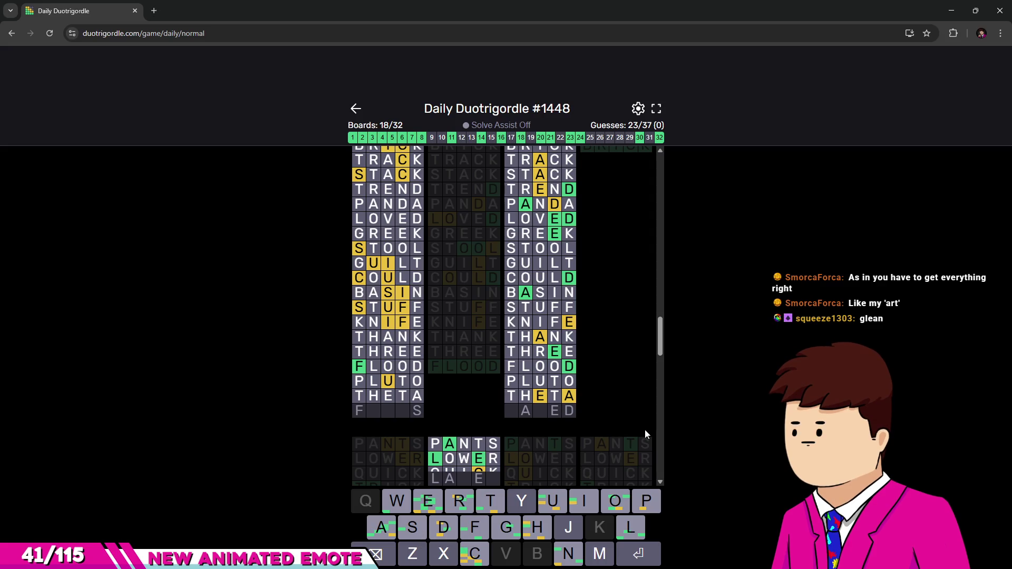
{"action": "scroll", "coordinate": [619, 400], "scroll_direction": "down", "scroll_amount": 2}
{"action": "scroll", "coordinate": [642, 396], "scroll_direction": "down", "scroll_amount": 2}
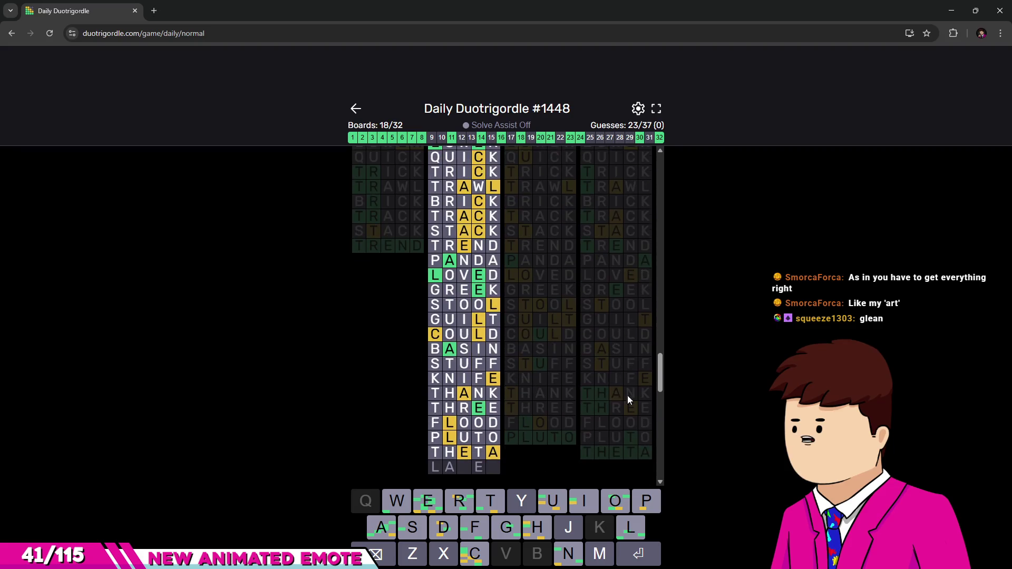
{"action": "scroll", "coordinate": [626, 396], "scroll_direction": "up", "scroll_amount": 2}
{"action": "scroll", "coordinate": [567, 398], "scroll_direction": "down", "scroll_amount": 3}
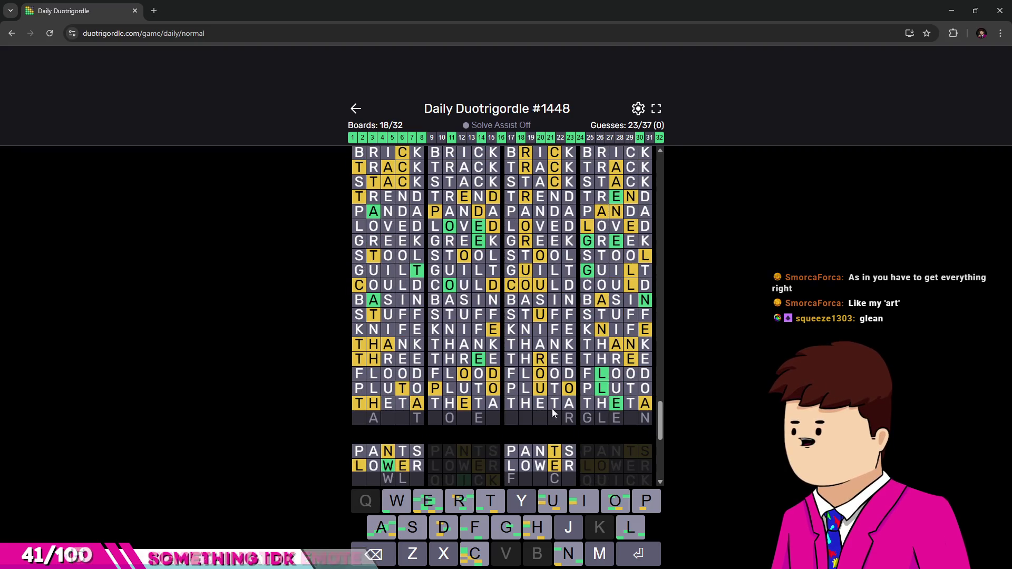
{"action": "type", "text": "G"}
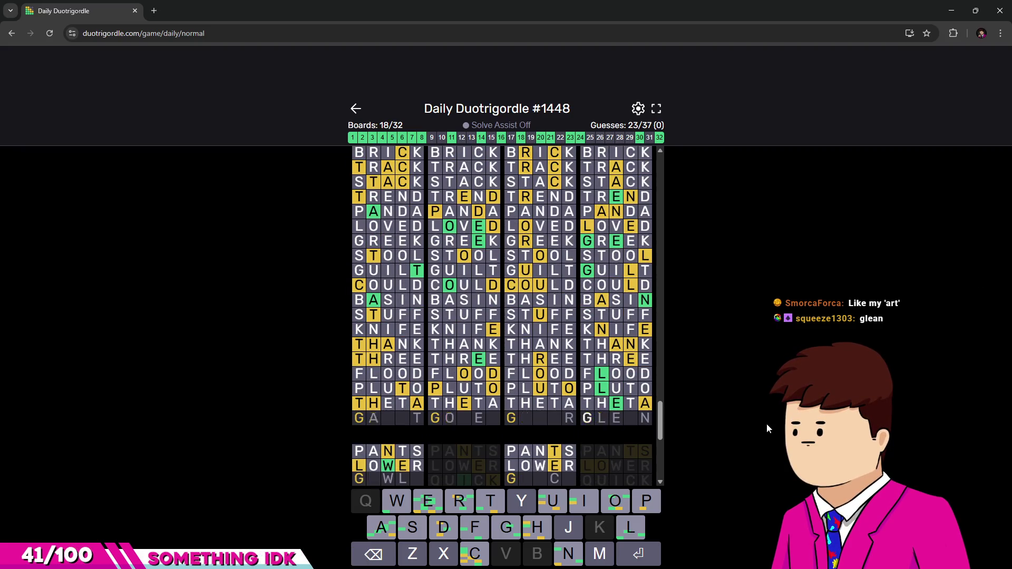
{"action": "type", "text": "LEAN"}
Submit GLEAN as the twenty-fourth guess, bringing solved boards to 19 of 32.
{"action": "key", "text": "Return"}
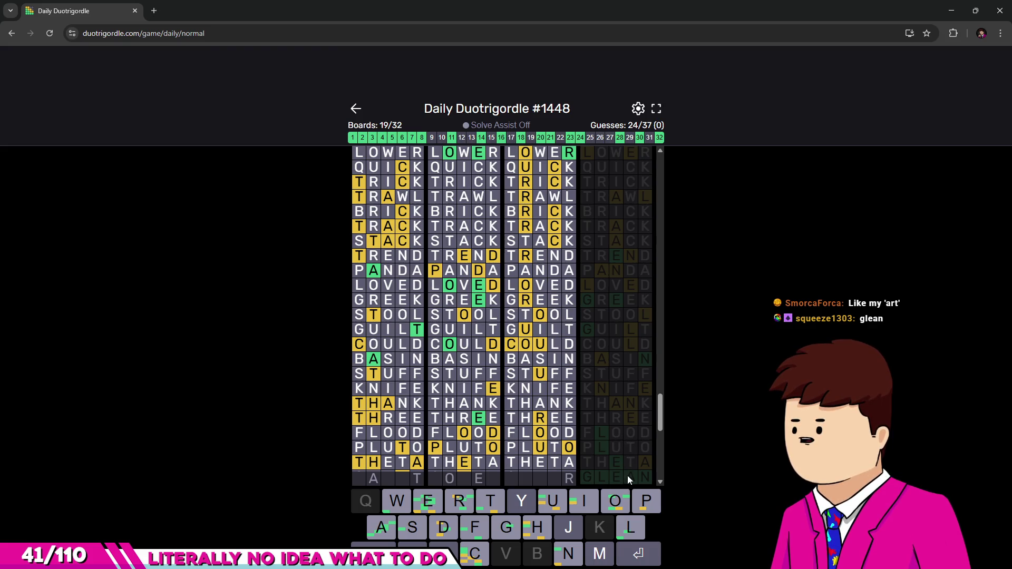
{"action": "scroll", "coordinate": [560, 469], "scroll_direction": "down", "scroll_amount": 1}
{"action": "scroll", "coordinate": [553, 462], "scroll_direction": "down", "scroll_amount": 2}
{"action": "scroll", "coordinate": [542, 455], "scroll_direction": "down", "scroll_amount": 2}
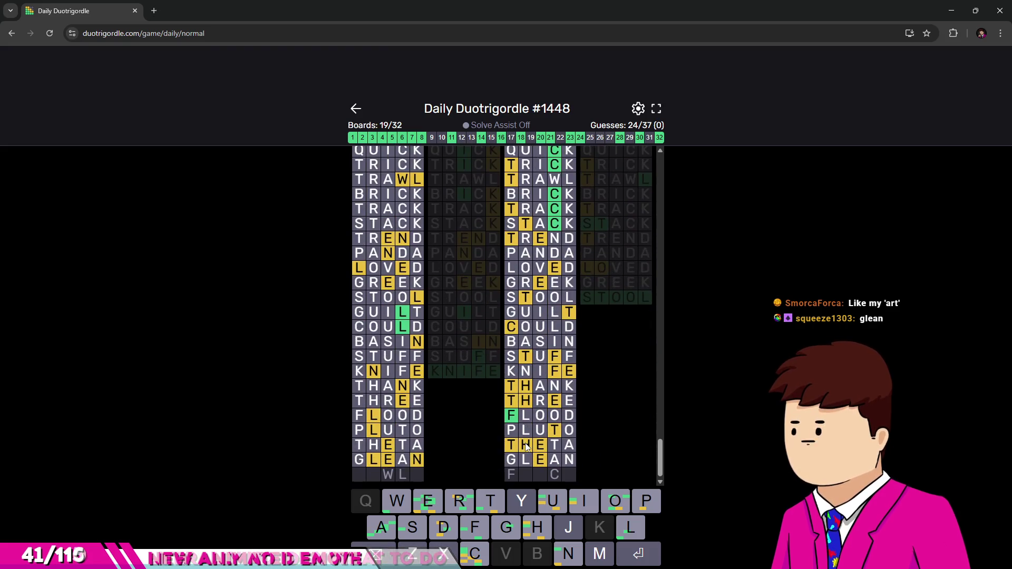
{"action": "scroll", "coordinate": [531, 443], "scroll_direction": "down", "scroll_amount": 2}
{"action": "scroll", "coordinate": [456, 426], "scroll_direction": "down", "scroll_amount": 3}
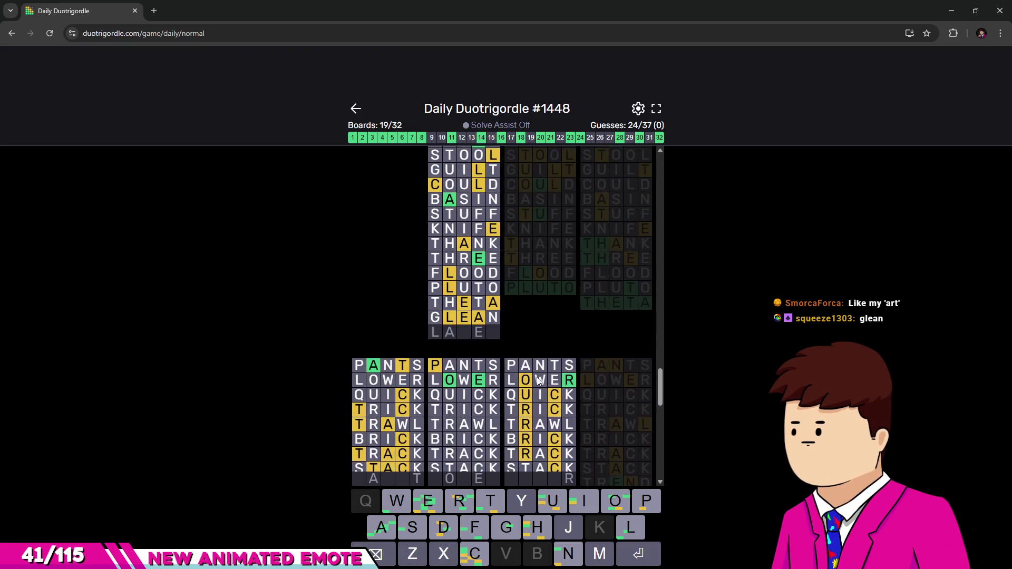
{"action": "scroll", "coordinate": [466, 395], "scroll_direction": "down", "scroll_amount": 2}
{"action": "scroll", "coordinate": [527, 383], "scroll_direction": "up", "scroll_amount": 3}
{"action": "scroll", "coordinate": [542, 375], "scroll_direction": "down", "scroll_amount": 2}
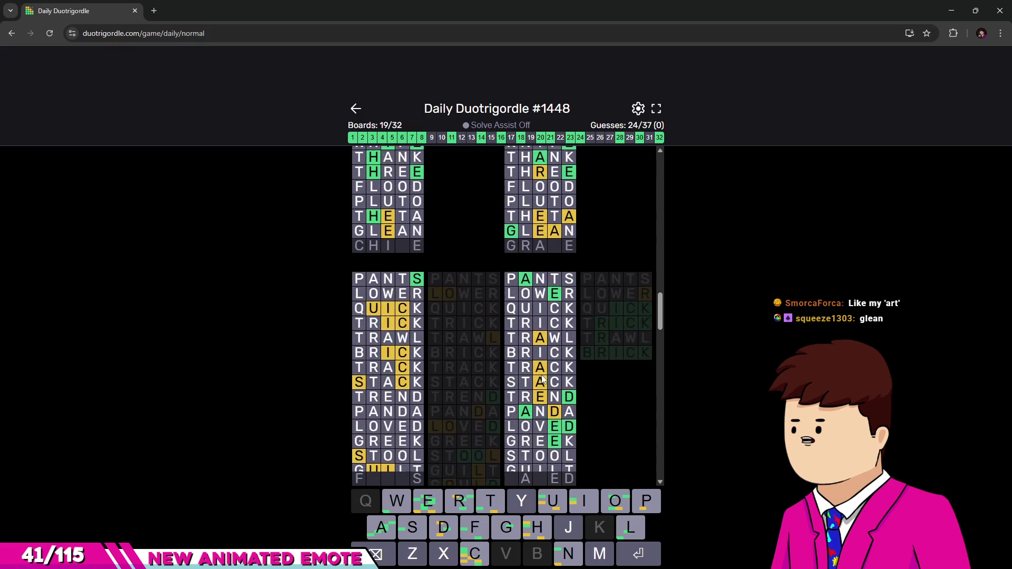
{"action": "scroll", "coordinate": [543, 375], "scroll_direction": "up", "scroll_amount": 1}
{"action": "scroll", "coordinate": [541, 378], "scroll_direction": "up", "scroll_amount": 2}
{"action": "scroll", "coordinate": [541, 378], "scroll_direction": "up", "scroll_amount": 2}
{"action": "scroll", "coordinate": [542, 378], "scroll_direction": "up", "scroll_amount": 1}
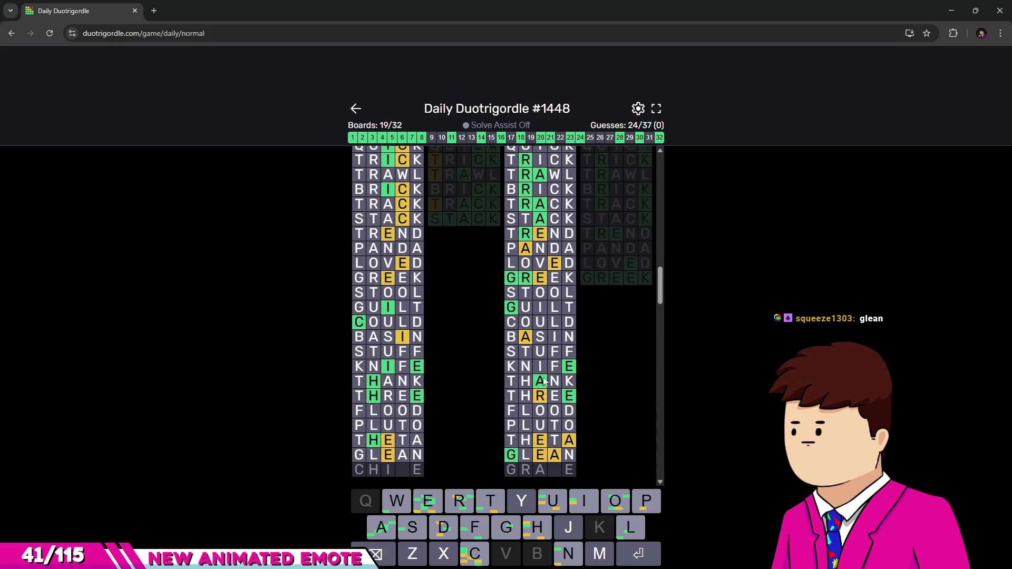
{"action": "scroll", "coordinate": [543, 380], "scroll_direction": "down", "scroll_amount": 1}
{"action": "scroll", "coordinate": [543, 381], "scroll_direction": "down", "scroll_amount": 1}
{"action": "scroll", "coordinate": [543, 378], "scroll_direction": "down", "scroll_amount": 3}
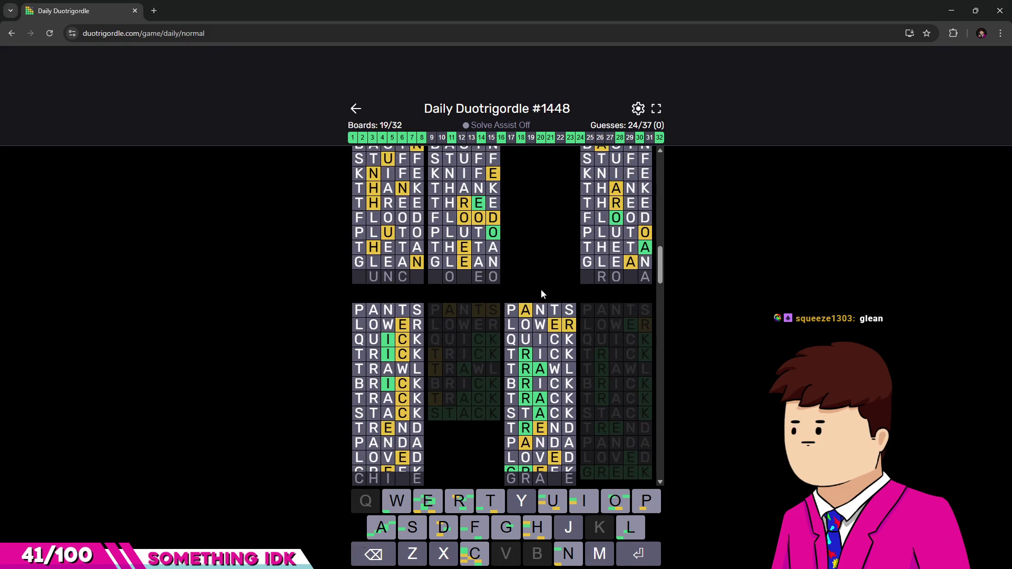
{"action": "scroll", "coordinate": [542, 293], "scroll_direction": "down", "scroll_amount": 3}
{"action": "scroll", "coordinate": [547, 253], "scroll_direction": "down", "scroll_amount": 3}
{"action": "scroll", "coordinate": [567, 331], "scroll_direction": "down", "scroll_amount": 1}
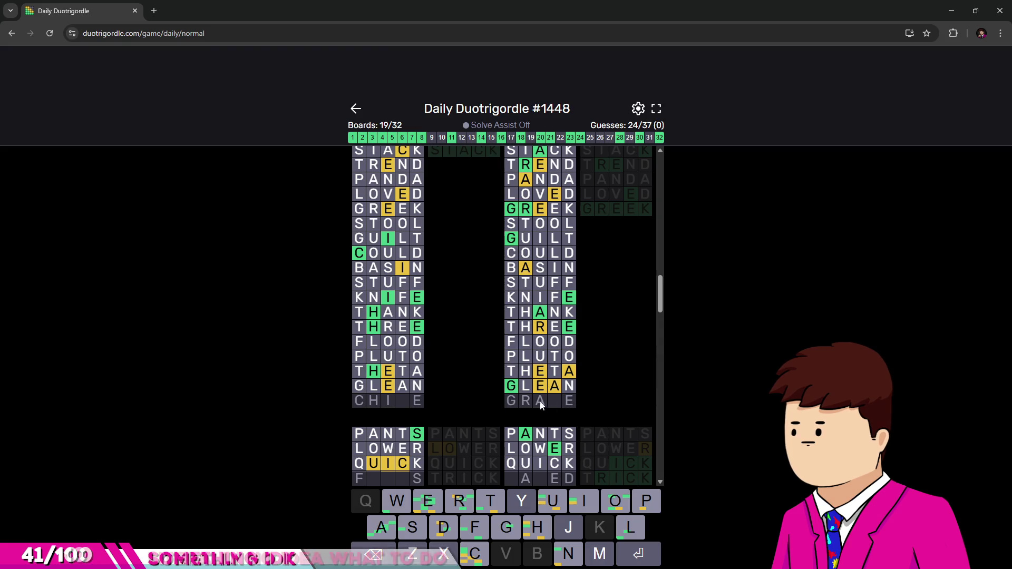
{"action": "type", "text": "graze"}
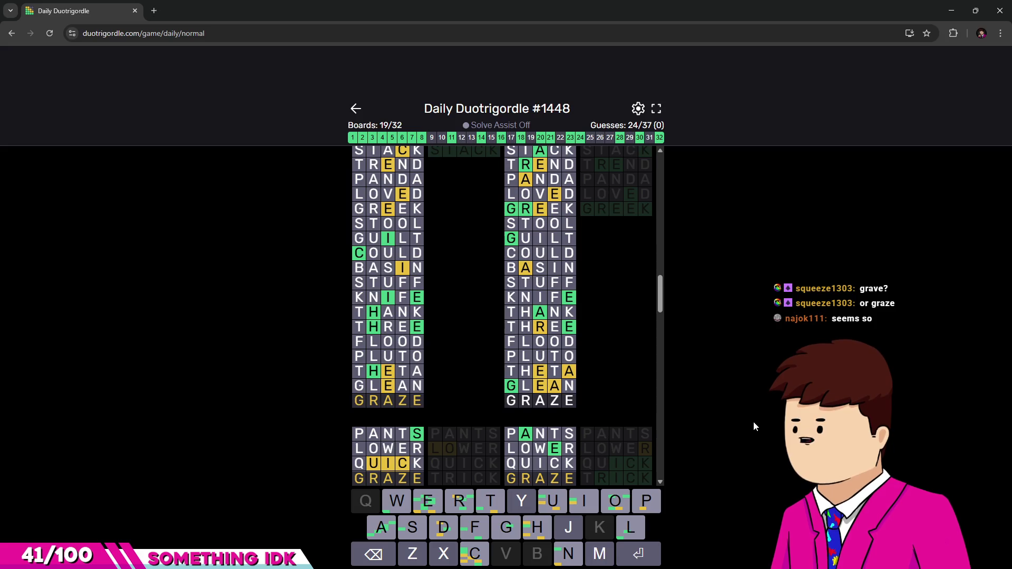
Submit GRAZE as the twenty-fifth guess, bringing solved boards to 20 of 32.
{"action": "key", "text": "Return"}
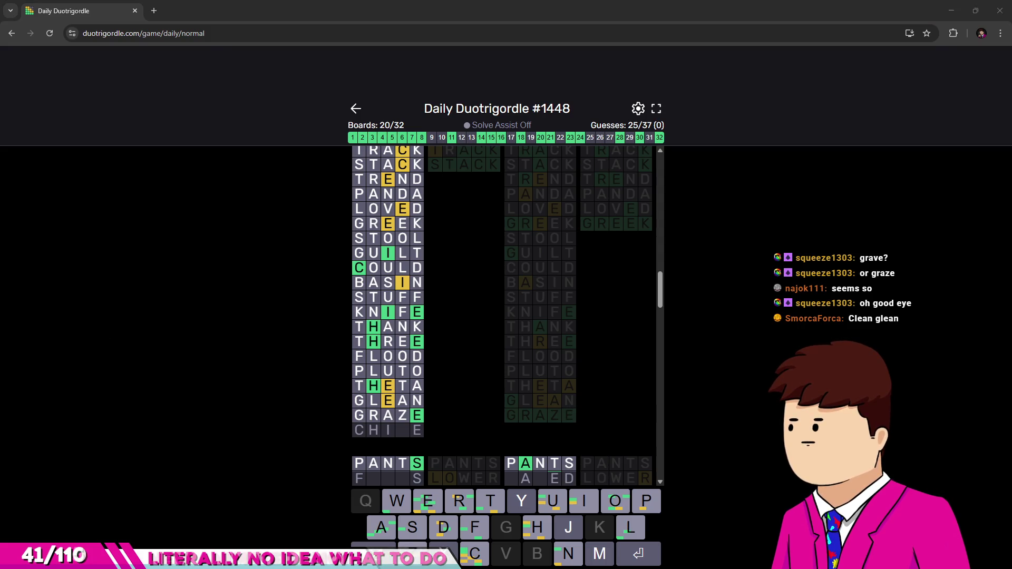
{"action": "scroll", "coordinate": [559, 396], "scroll_direction": "up", "scroll_amount": 5}
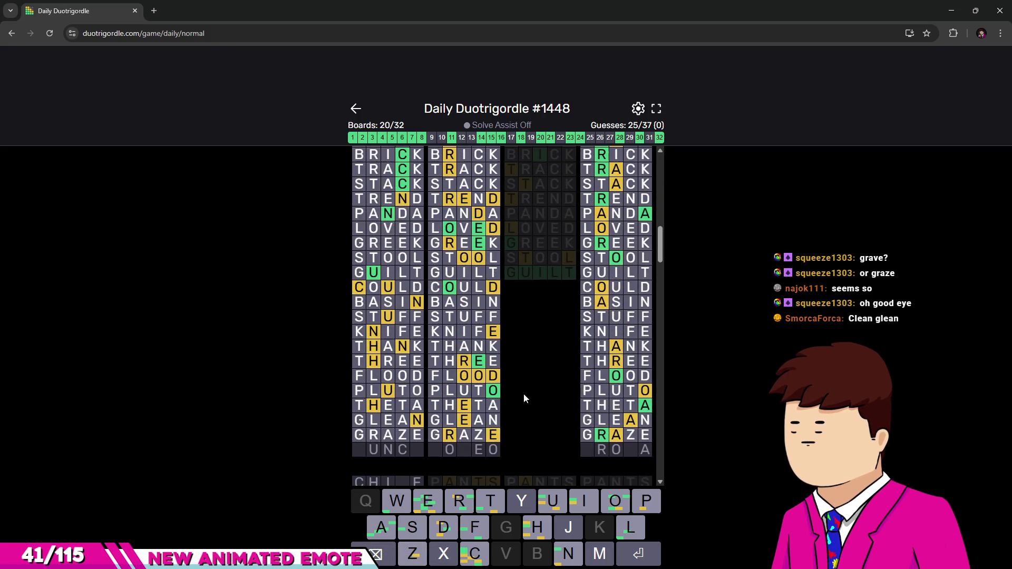
{"action": "scroll", "coordinate": [537, 430], "scroll_direction": "down", "scroll_amount": 3}
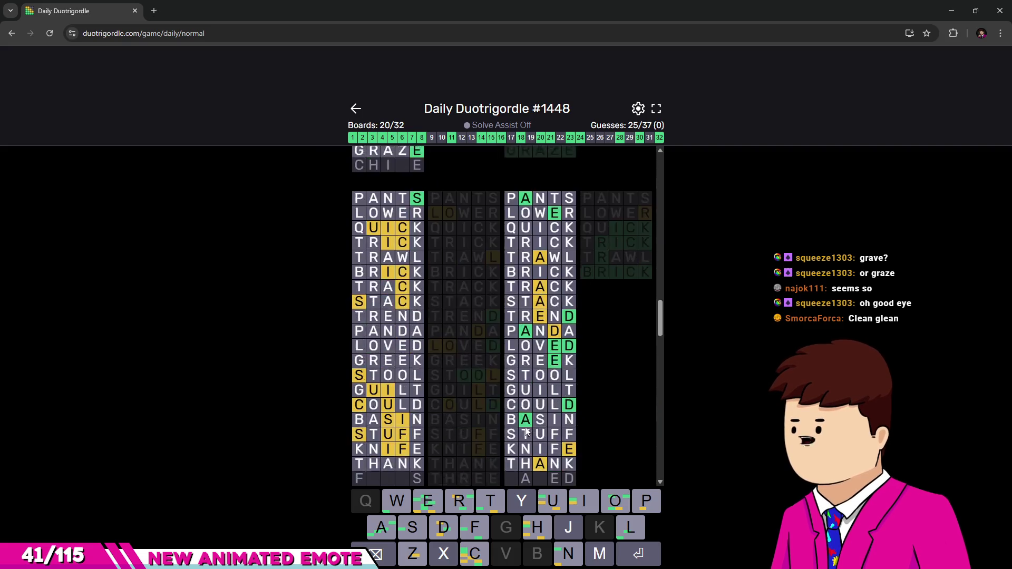
{"action": "scroll", "coordinate": [490, 356], "scroll_direction": "down", "scroll_amount": 2}
{"action": "scroll", "coordinate": [441, 336], "scroll_direction": "down", "scroll_amount": 5}
{"action": "scroll", "coordinate": [441, 336], "scroll_direction": "up", "scroll_amount": 5}
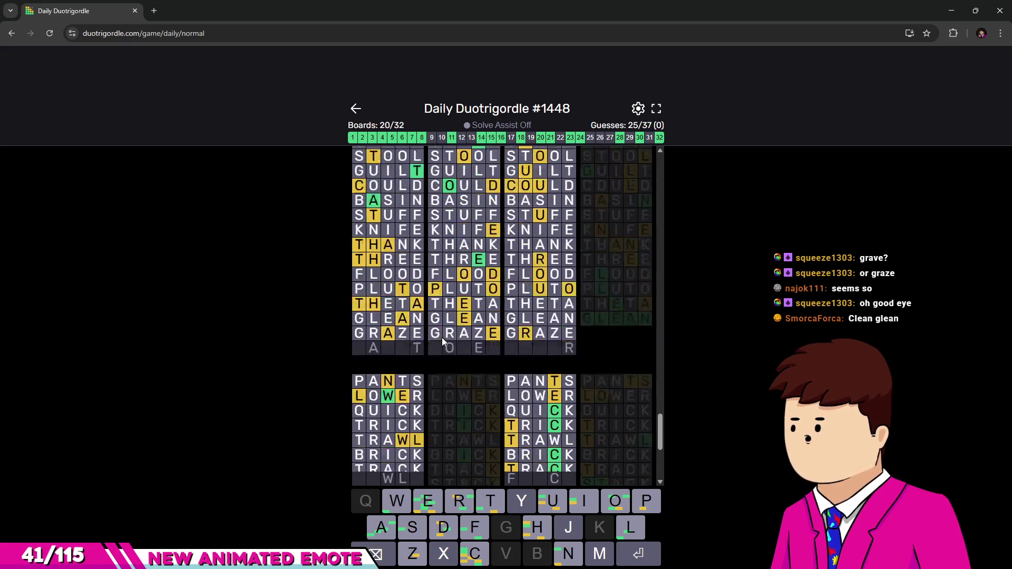
{"action": "scroll", "coordinate": [442, 338], "scroll_direction": "down", "scroll_amount": 3}
{"action": "scroll", "coordinate": [441, 337], "scroll_direction": "down", "scroll_amount": 2}
{"action": "scroll", "coordinate": [444, 340], "scroll_direction": "up", "scroll_amount": 4}
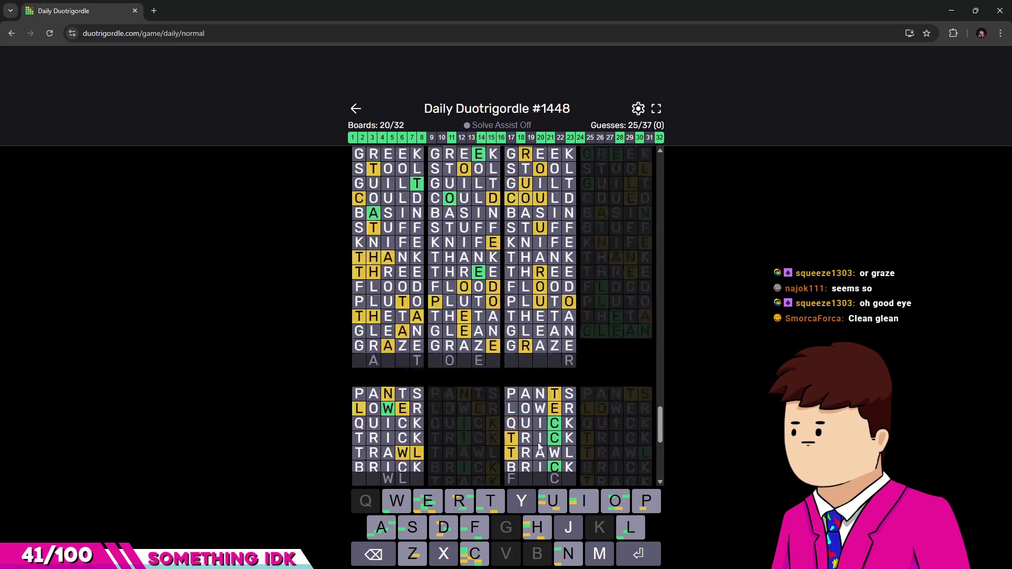
{"action": "scroll", "coordinate": [483, 395], "scroll_direction": "up", "scroll_amount": 3}
{"action": "scroll", "coordinate": [528, 456], "scroll_direction": "up", "scroll_amount": 3}
{"action": "scroll", "coordinate": [526, 449], "scroll_direction": "up", "scroll_amount": 3}
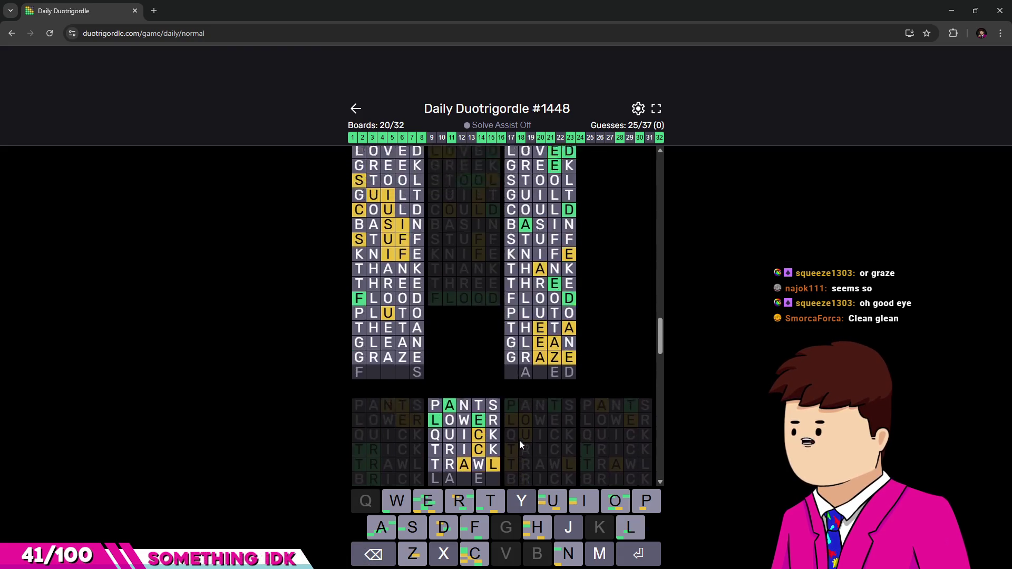
{"action": "scroll", "coordinate": [474, 403], "scroll_direction": "up", "scroll_amount": 3}
{"action": "scroll", "coordinate": [459, 394], "scroll_direction": "up", "scroll_amount": 3}
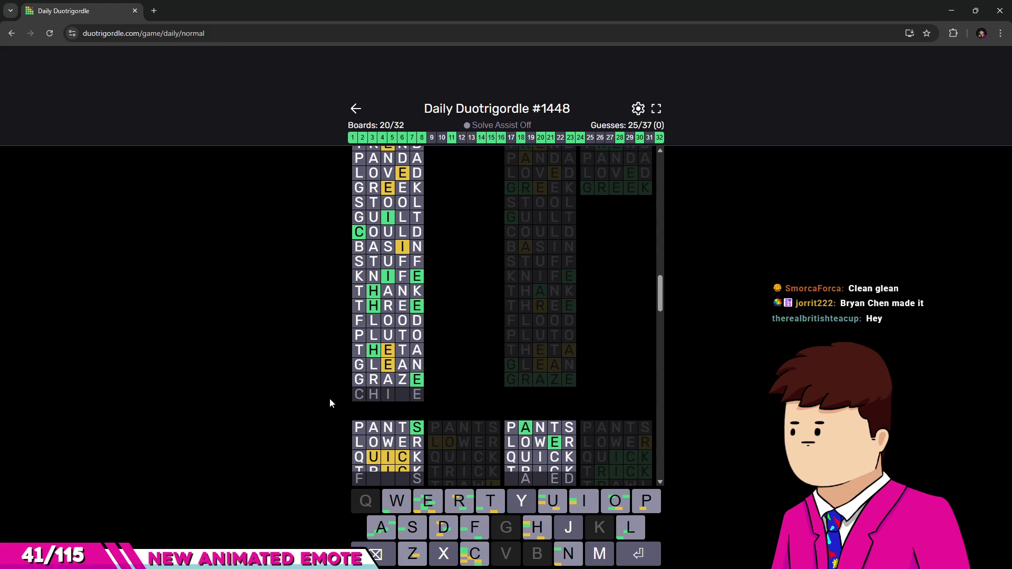
{"action": "scroll", "coordinate": [383, 394], "scroll_direction": "up", "scroll_amount": 1}
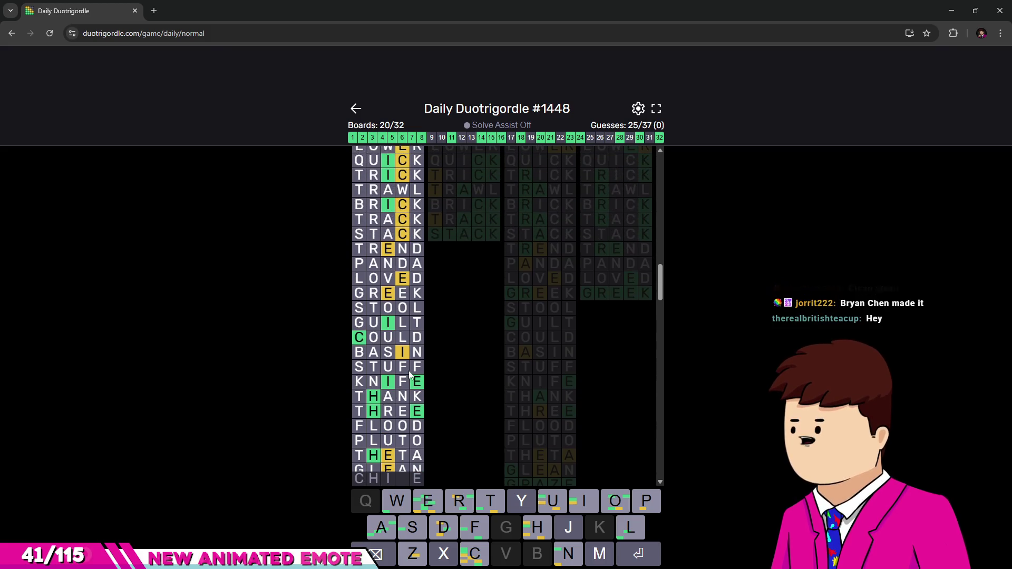
{"action": "scroll", "coordinate": [409, 373], "scroll_direction": "up", "scroll_amount": 1}
{"action": "scroll", "coordinate": [404, 375], "scroll_direction": "down", "scroll_amount": 2}
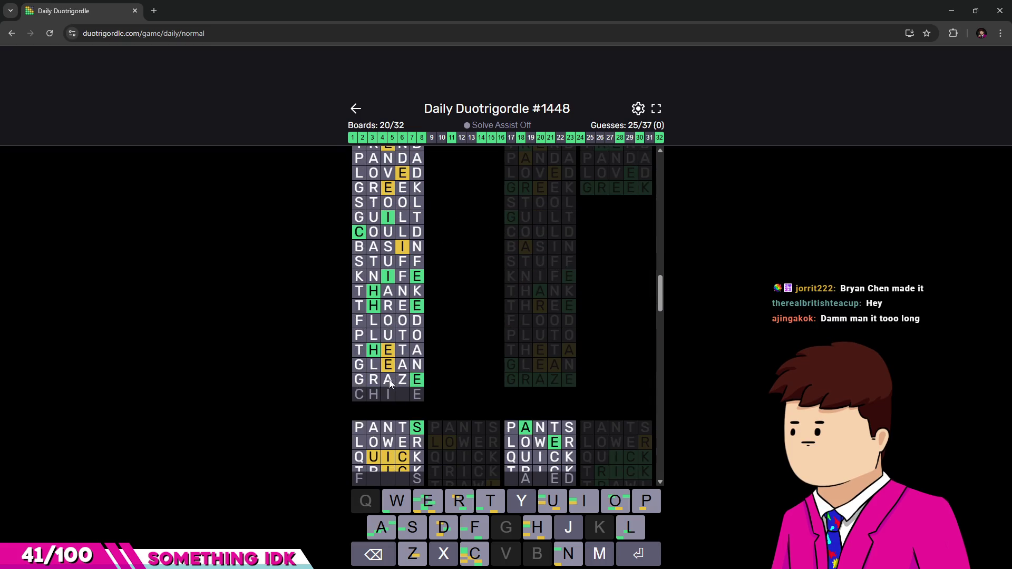
{"action": "type", "text": "m"}
Submit CHIME as the twenty-sixth guess, bringing solved boards to 21 of 32.
{"action": "key", "text": "Return"}
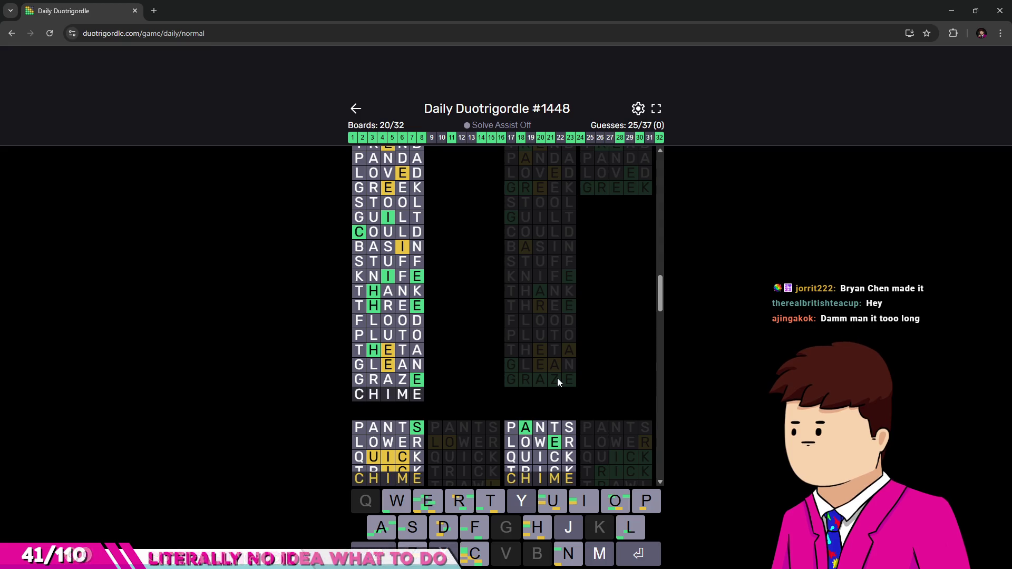
{"action": "key", "text": "Return"}
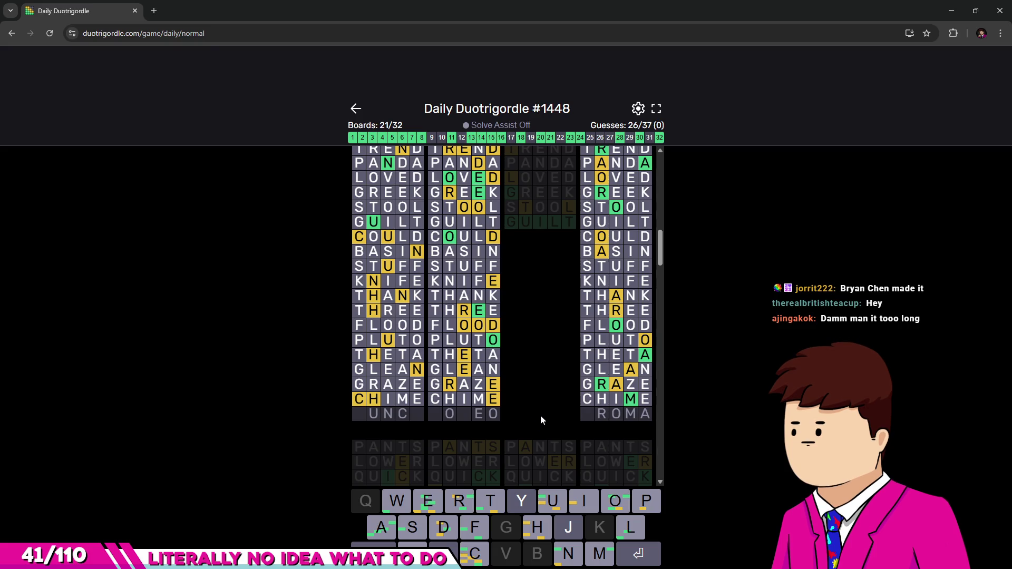
{"action": "scroll", "coordinate": [439, 418], "scroll_direction": "up", "scroll_amount": 1}
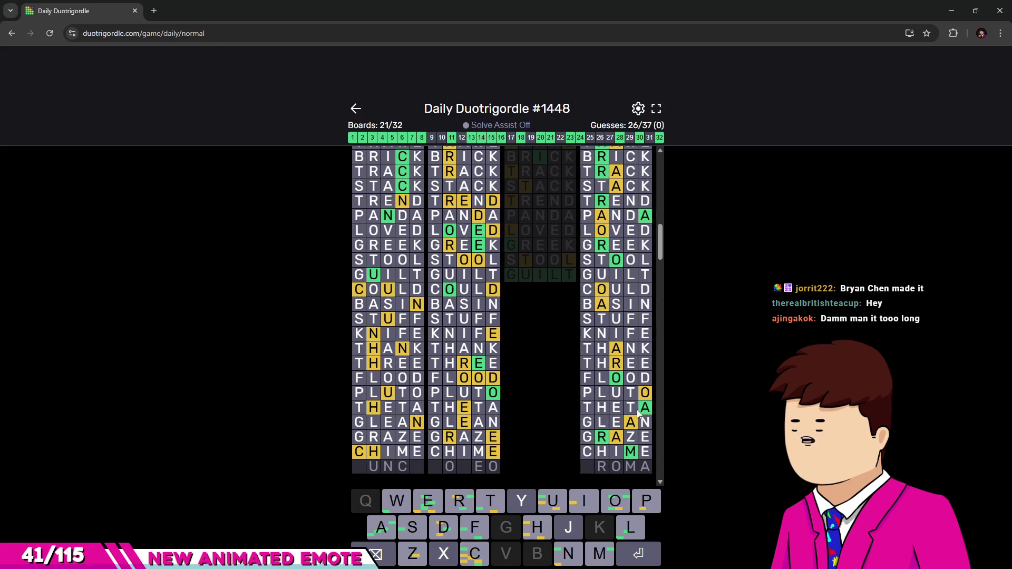
{"action": "scroll", "coordinate": [637, 412], "scroll_direction": "up", "scroll_amount": 3}
{"action": "scroll", "coordinate": [619, 354], "scroll_direction": "down", "scroll_amount": 3}
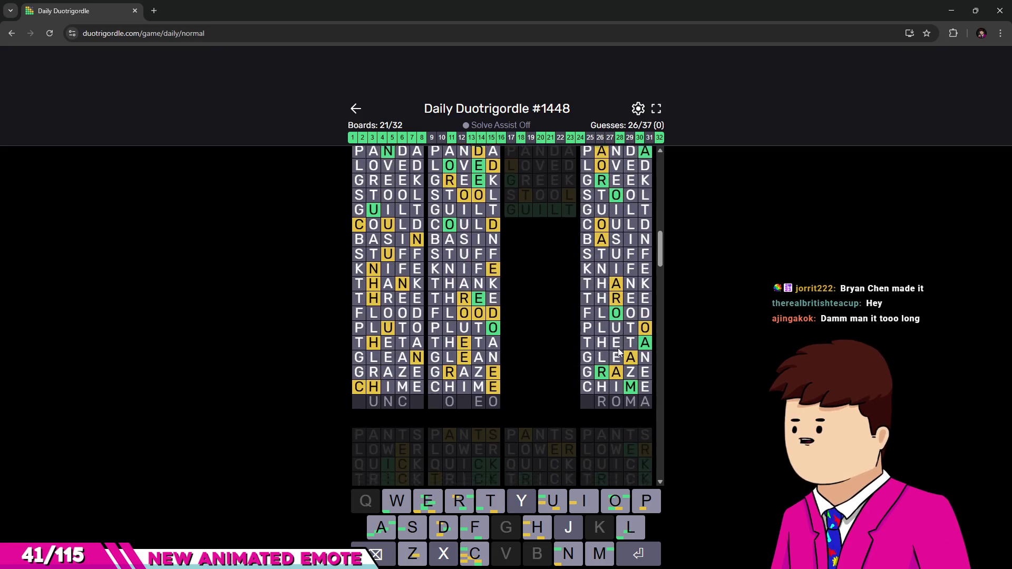
{"action": "scroll", "coordinate": [620, 354], "scroll_direction": "down", "scroll_amount": 2}
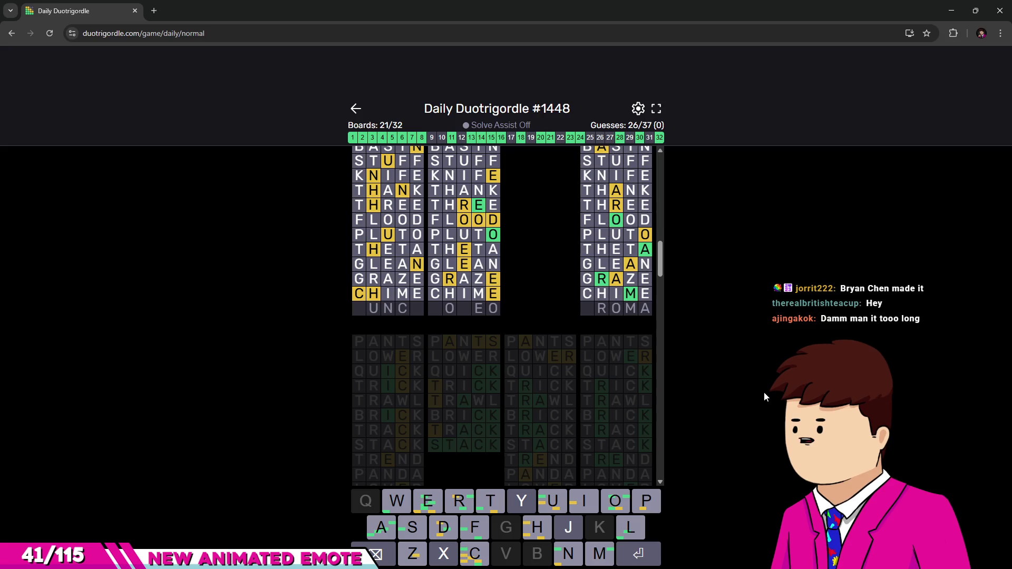
{"action": "type", "text": "jroma"}
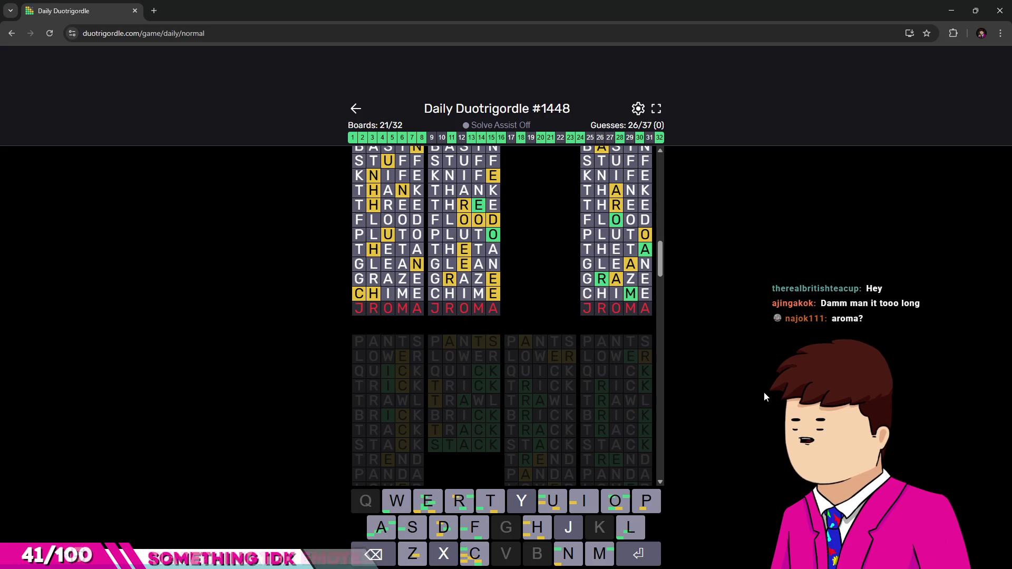
Clear the invalid JROMA, submit AROMA as the twenty-seventh guess, then submit RODEO.
{"action": "key", "text": "BackSpace"}
{"action": "key", "text": "BackSpace"}
{"action": "key", "text": "BackSpace"}
{"action": "key", "text": "BackSpace"}
{"action": "key", "text": "BackSpace"}
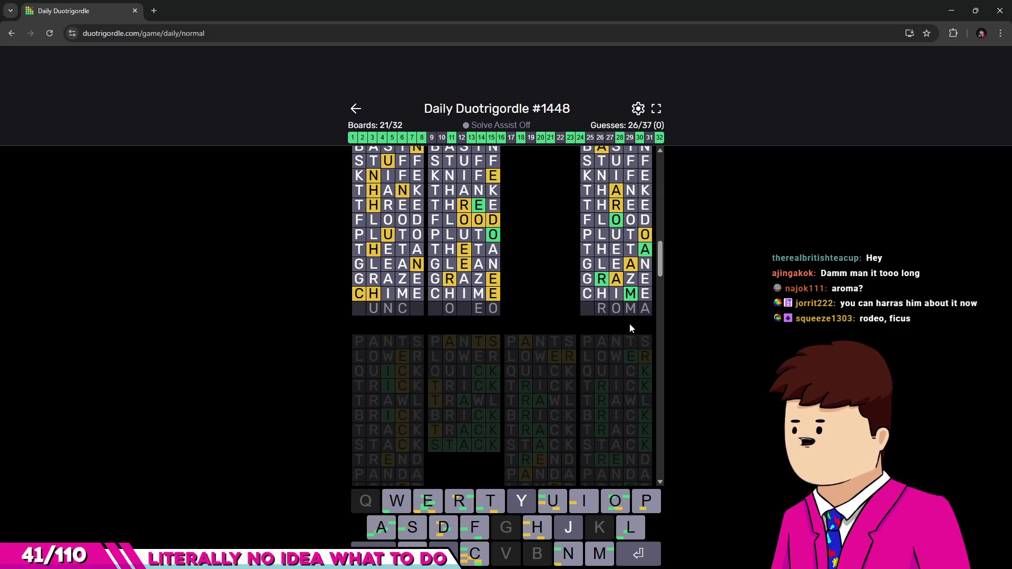
{"action": "scroll", "coordinate": [630, 328], "scroll_direction": "up", "scroll_amount": 1}
{"action": "scroll", "coordinate": [616, 324], "scroll_direction": "up", "scroll_amount": 1}
{"action": "scroll", "coordinate": [601, 321], "scroll_direction": "up", "scroll_amount": 1}
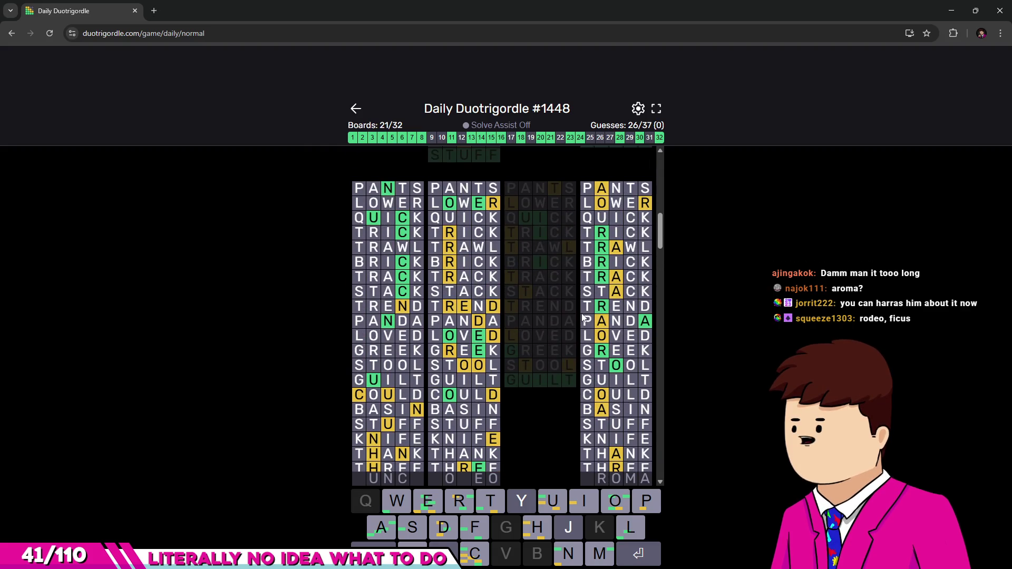
{"action": "scroll", "coordinate": [586, 320], "scroll_direction": "down", "scroll_amount": 2}
{"action": "scroll", "coordinate": [601, 320], "scroll_direction": "down", "scroll_amount": 3}
{"action": "scroll", "coordinate": [633, 336], "scroll_direction": "up", "scroll_amount": 3}
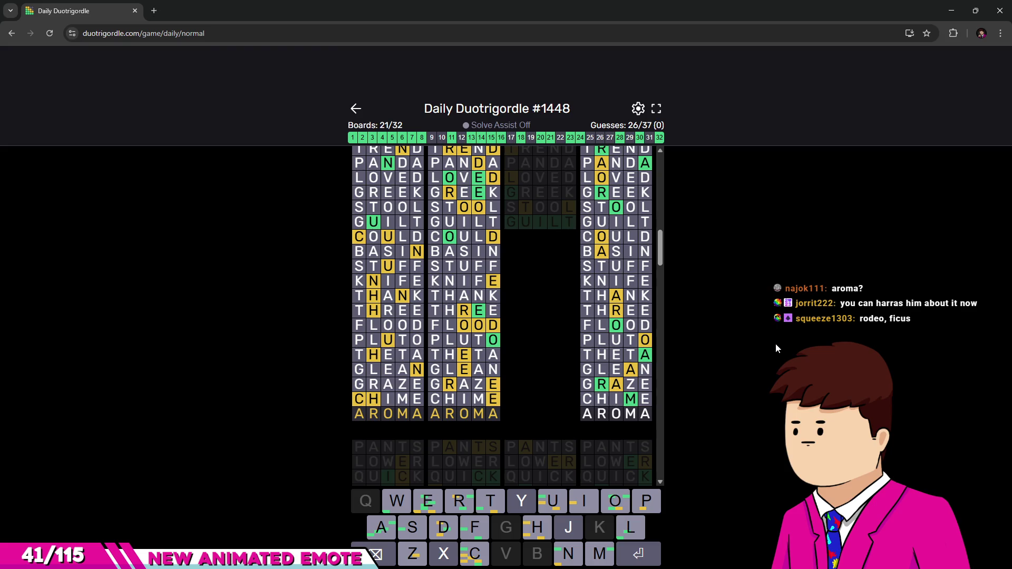
{"action": "key", "text": "Return"}
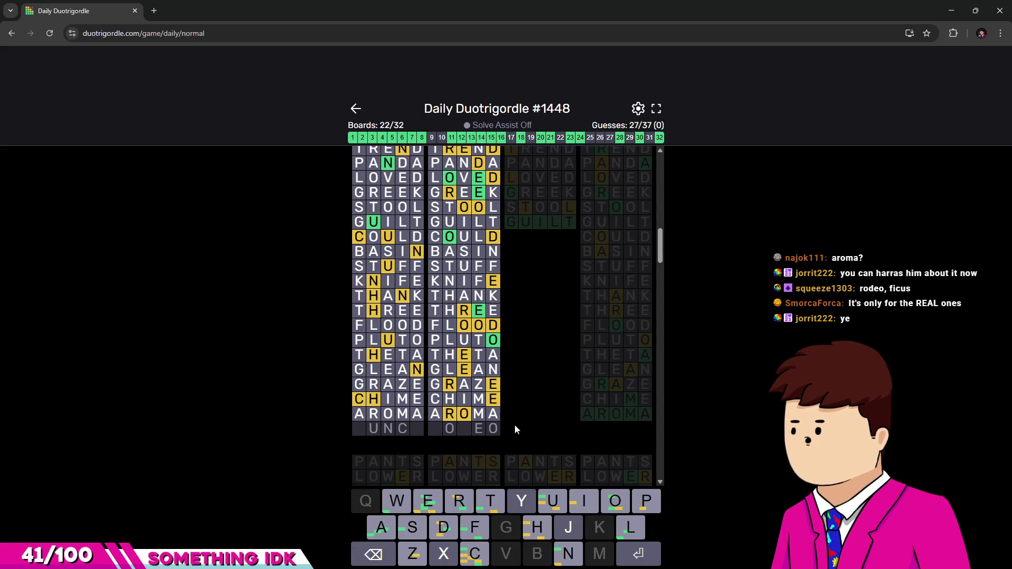
{"action": "type", "text": "rodeo"}
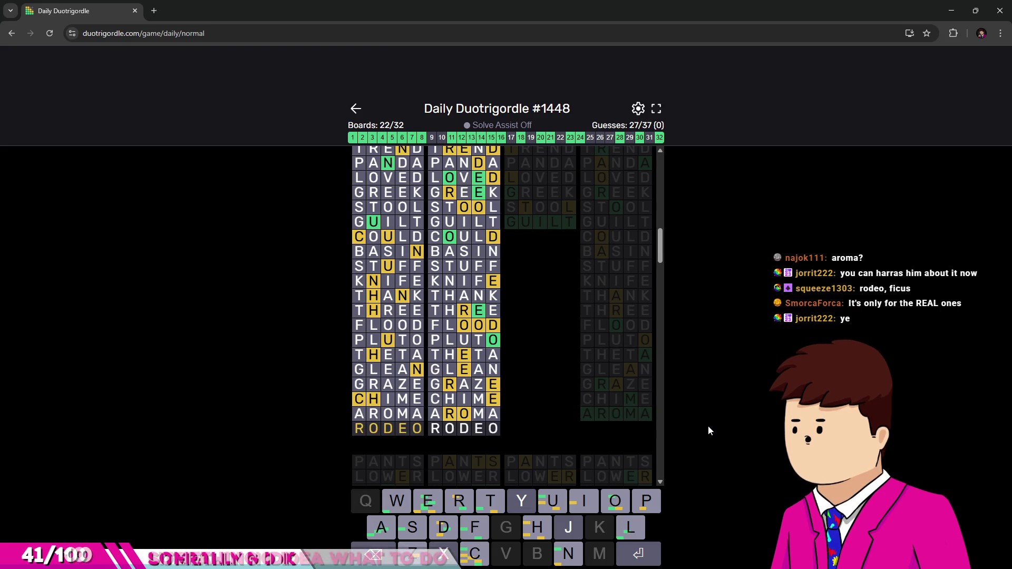
{"action": "key", "text": "Return"}
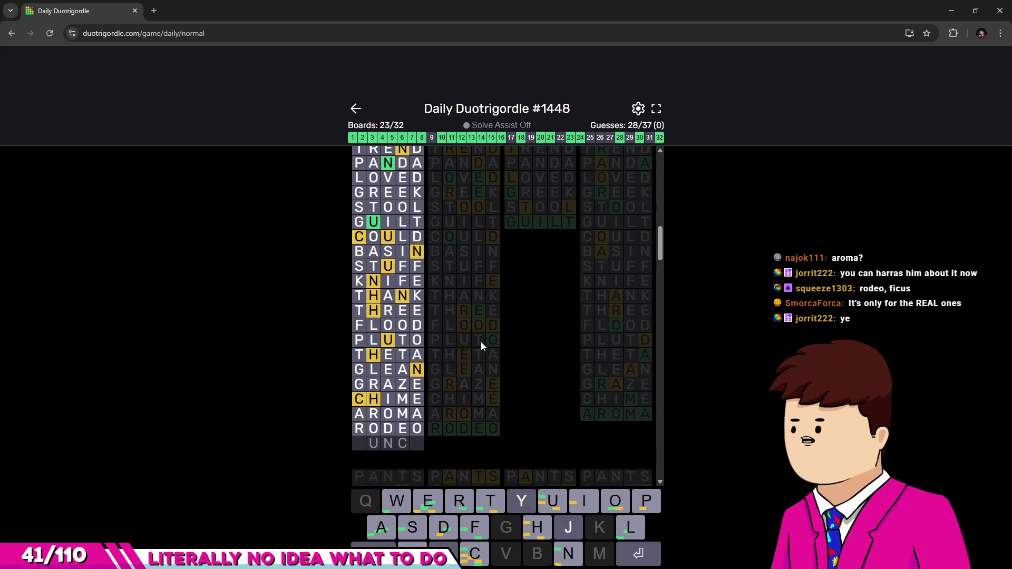
{"action": "scroll", "coordinate": [481, 342], "scroll_direction": "down", "scroll_amount": 2}
{"action": "scroll", "coordinate": [493, 346], "scroll_direction": "down", "scroll_amount": 1}
{"action": "scroll", "coordinate": [493, 346], "scroll_direction": "down", "scroll_amount": 1}
{"action": "scroll", "coordinate": [494, 352], "scroll_direction": "up", "scroll_amount": 3}
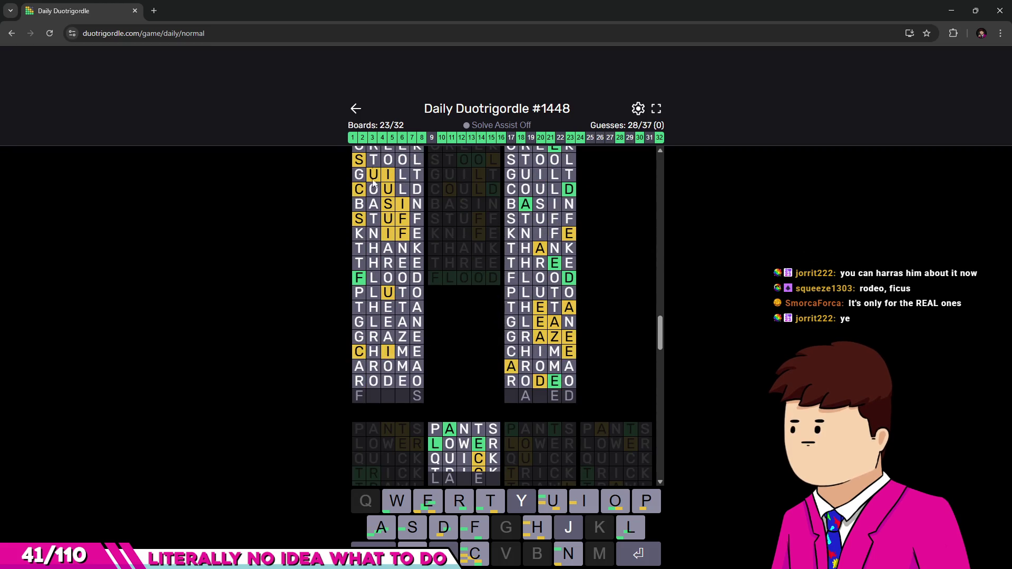
{"action": "type", "text": "fic"}
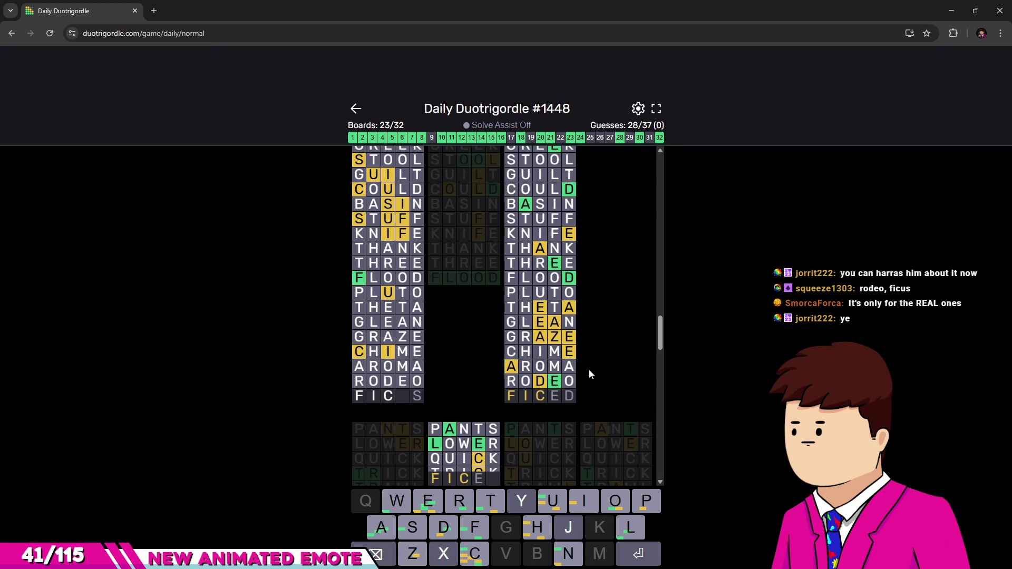
{"action": "type", "text": "us"}
Submit FICUS through DOPEY with typo fixes, reaching 29 of 32 solved in 34 guesses.
{"action": "key", "text": "Return"}
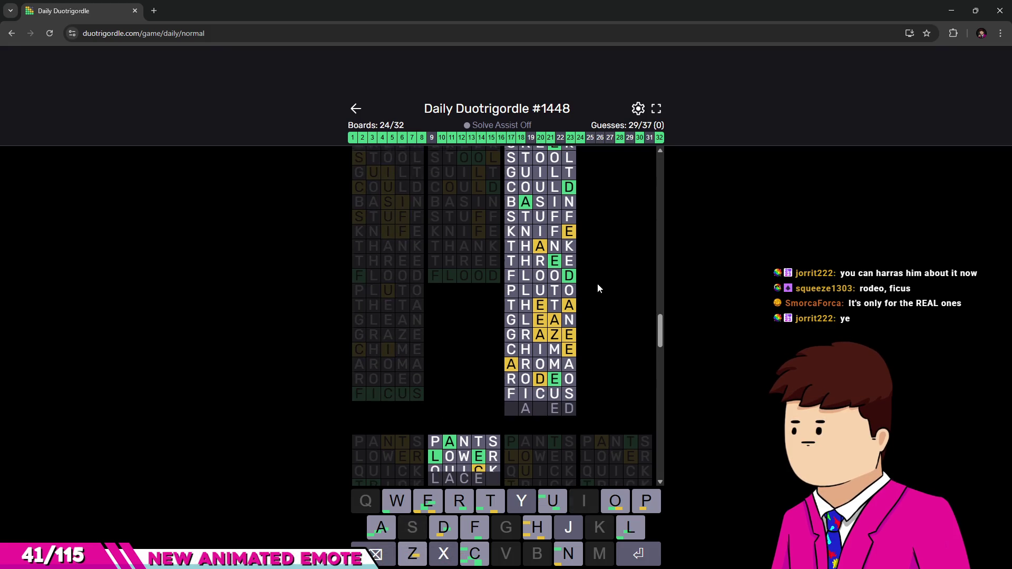
{"action": "scroll", "coordinate": [601, 281], "scroll_direction": "down", "scroll_amount": 3}
{"action": "scroll", "coordinate": [605, 285], "scroll_direction": "down", "scroll_amount": 2}
{"action": "scroll", "coordinate": [606, 283], "scroll_direction": "down", "scroll_amount": 1}
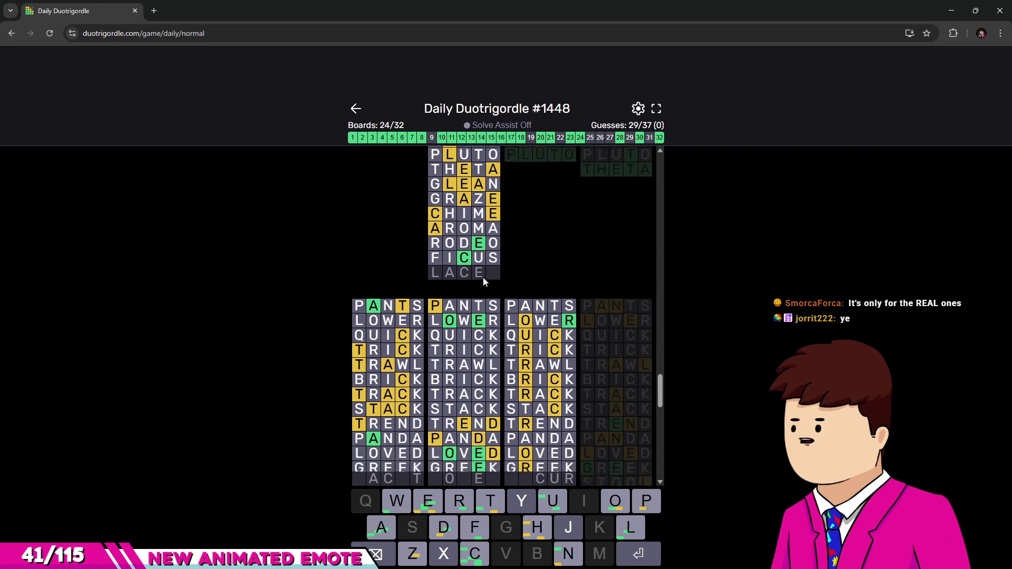
{"action": "scroll", "coordinate": [483, 278], "scroll_direction": "down", "scroll_amount": 2}
{"action": "scroll", "coordinate": [516, 279], "scroll_direction": "up", "scroll_amount": 3}
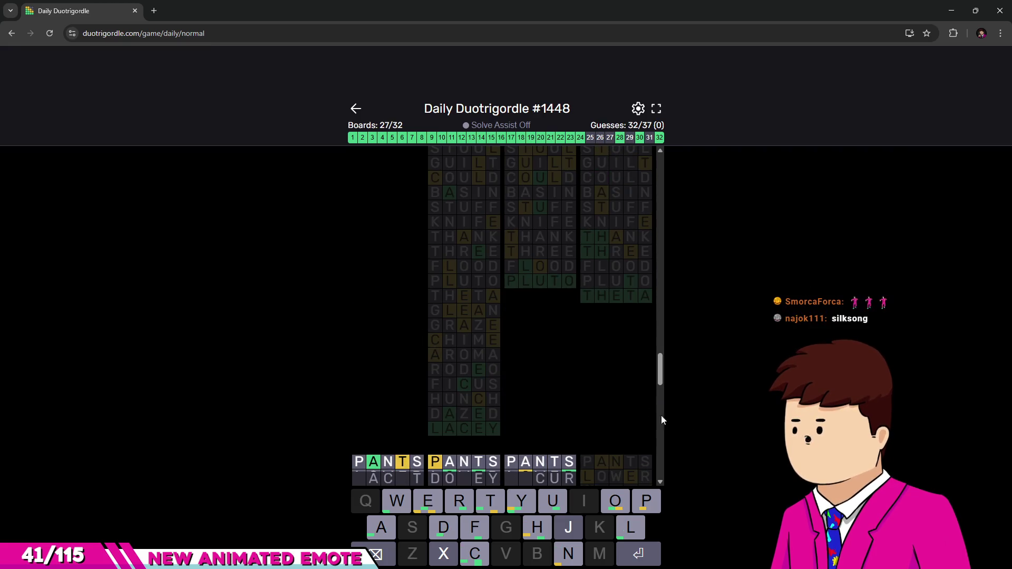
{"action": "scroll", "coordinate": [578, 273], "scroll_direction": "down", "scroll_amount": 2}
{"action": "scroll", "coordinate": [579, 268], "scroll_direction": "down", "scroll_amount": 2}
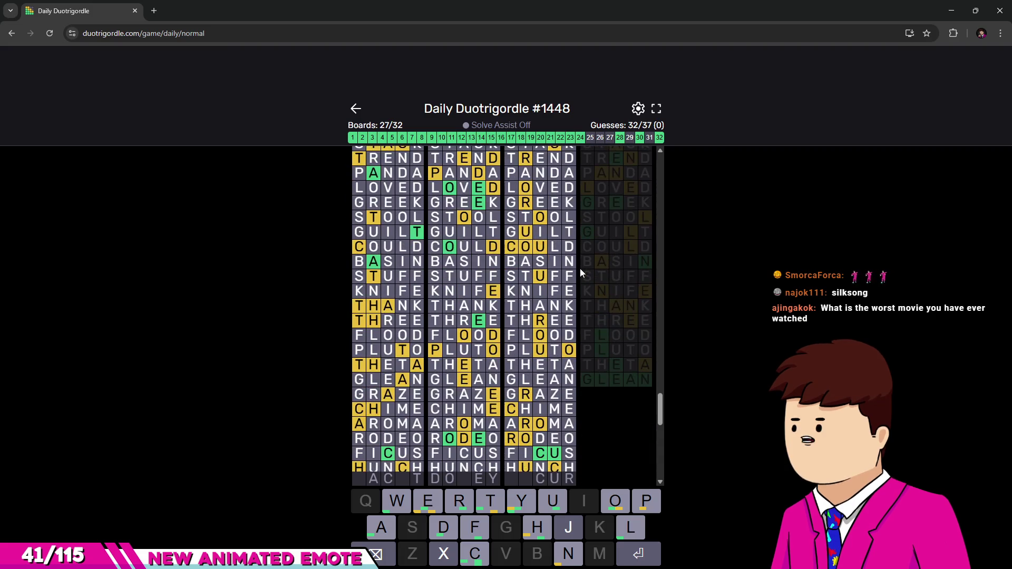
{"action": "scroll", "coordinate": [578, 266], "scroll_direction": "down", "scroll_amount": 1}
{"action": "scroll", "coordinate": [578, 270], "scroll_direction": "down", "scroll_amount": 1}
{"action": "scroll", "coordinate": [374, 434], "scroll_direction": "up", "scroll_amount": 1}
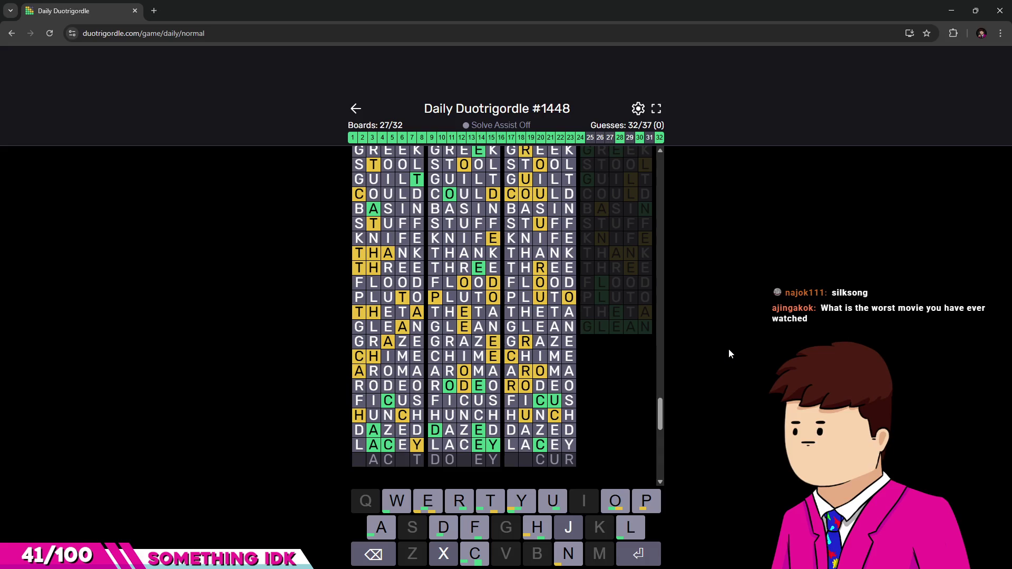
{"action": "type", "text": "yah"}
{"action": "key", "text": "BackSpace"}
{"action": "type", "text": "c"}
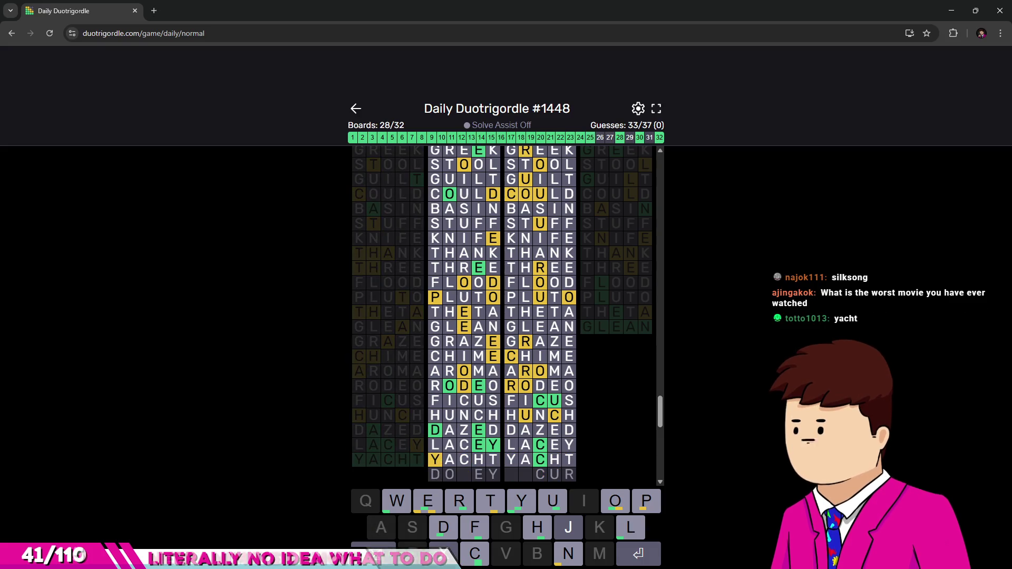
{"action": "type", "text": "dopey"}
{"action": "key", "text": "Return"}
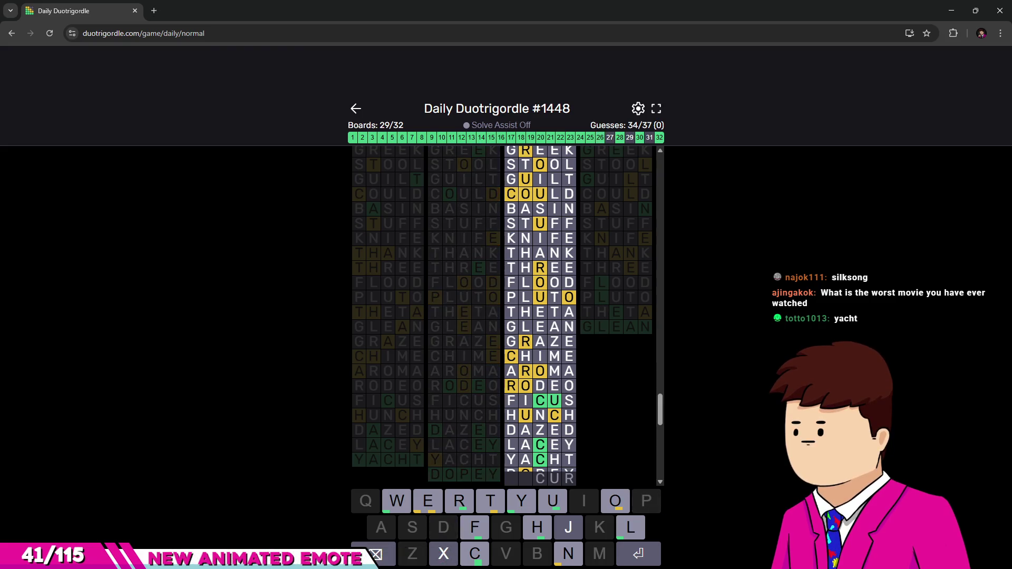
{"action": "scroll", "coordinate": [524, 356], "scroll_direction": "down", "scroll_amount": 1}
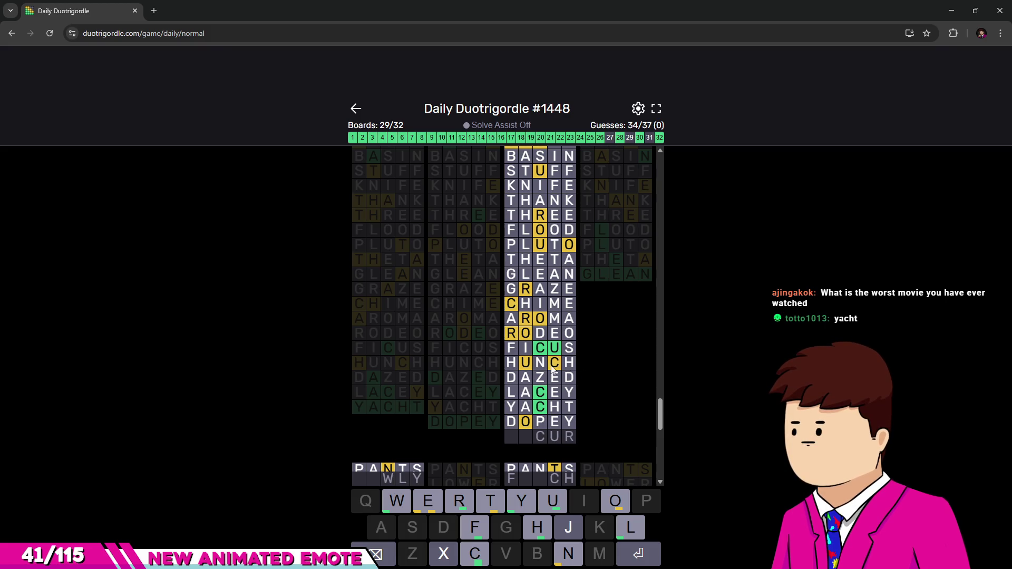
{"action": "scroll", "coordinate": [545, 336], "scroll_direction": "up", "scroll_amount": 2}
{"action": "scroll", "coordinate": [550, 340], "scroll_direction": "up", "scroll_amount": 2}
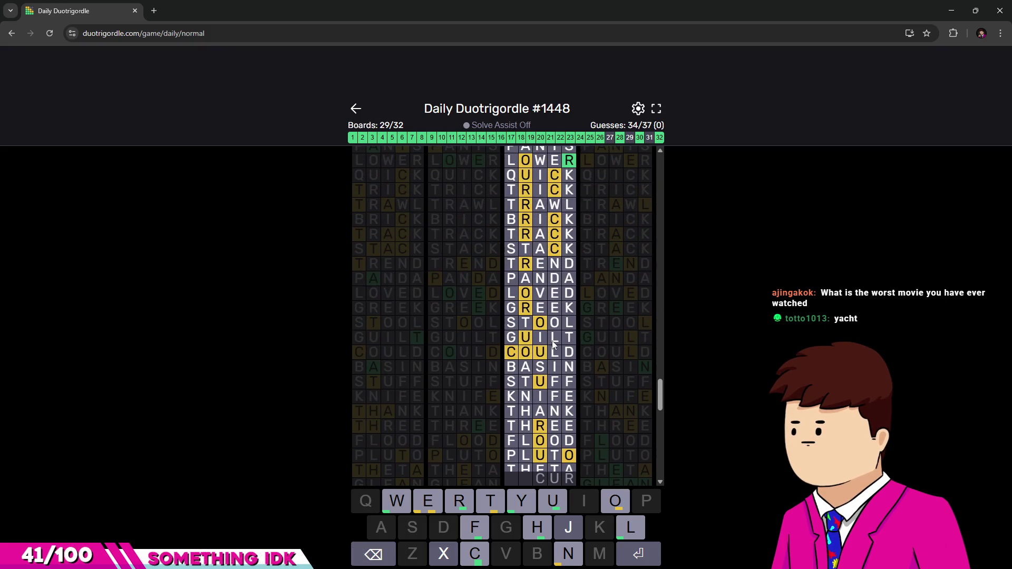
{"action": "scroll", "coordinate": [554, 346], "scroll_direction": "up", "scroll_amount": 2}
{"action": "scroll", "coordinate": [562, 352], "scroll_direction": "down", "scroll_amount": 5}
{"action": "scroll", "coordinate": [569, 360], "scroll_direction": "down", "scroll_amount": 3}
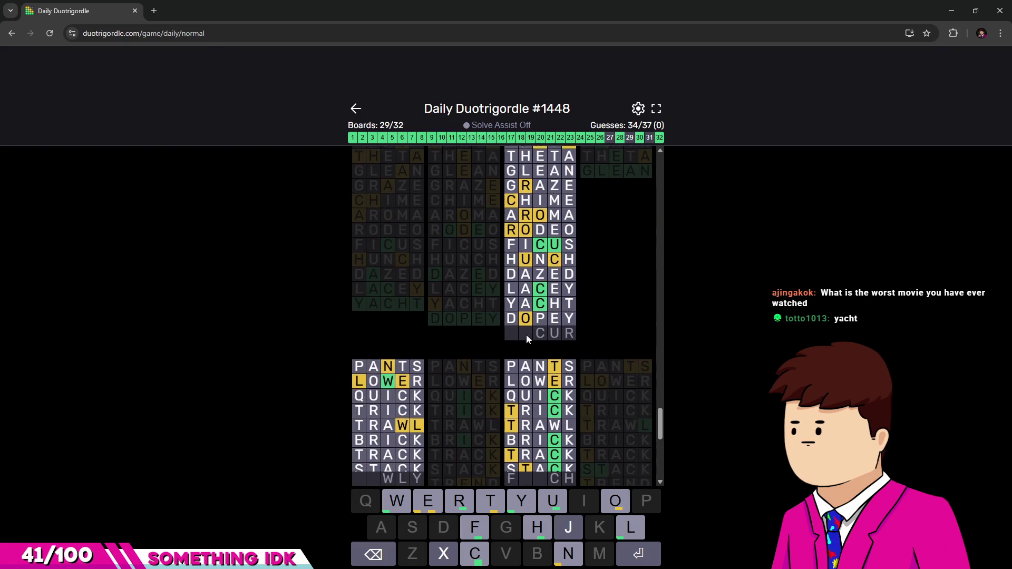
{"action": "scroll", "coordinate": [579, 367], "scroll_direction": "up", "scroll_amount": 2}
{"action": "type", "text": "oc"}
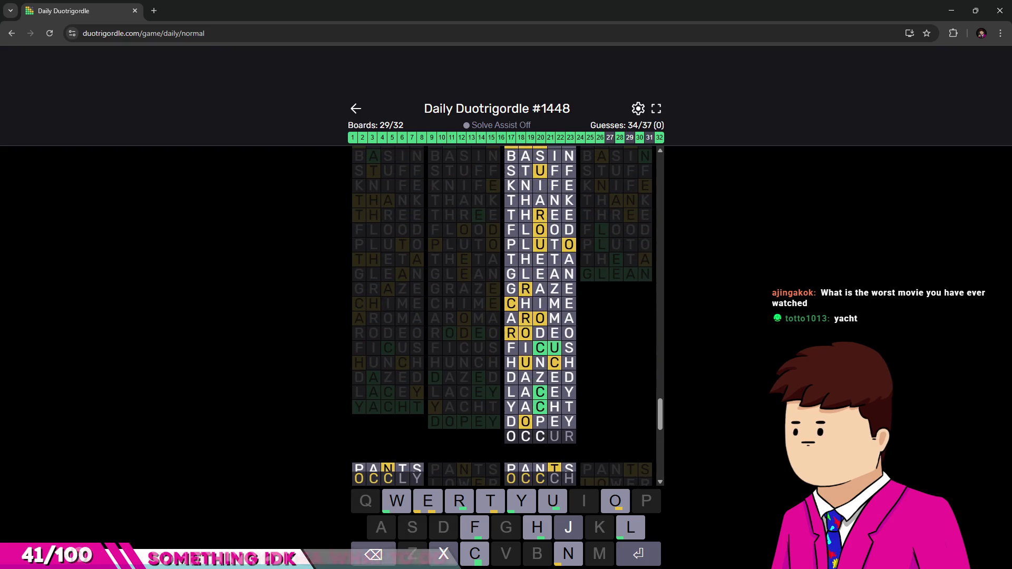
Submit OCCUR as guess 35, solving a 30th board of 32.
{"action": "key", "text": "Return"}
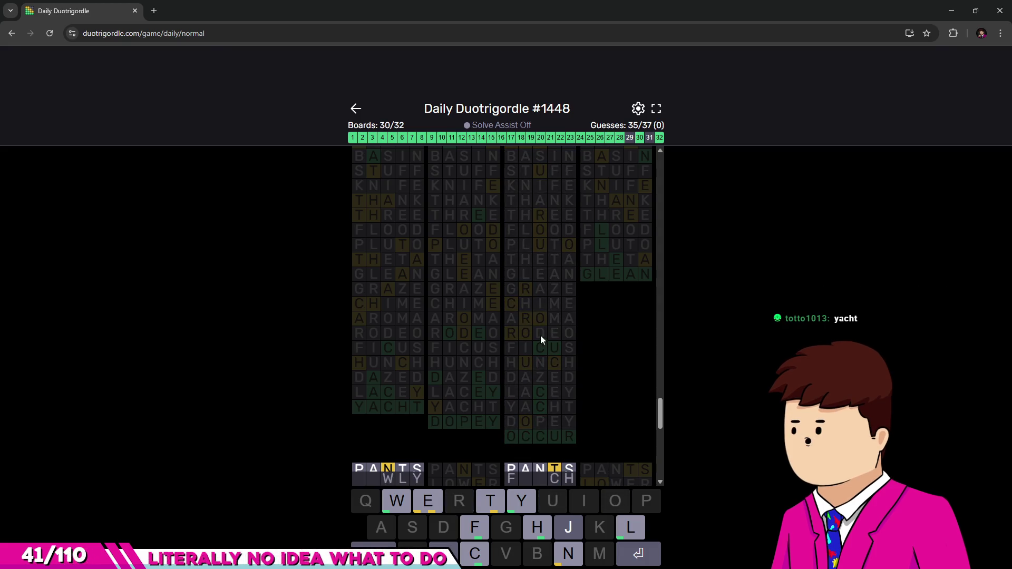
{"action": "scroll", "coordinate": [545, 317], "scroll_direction": "down", "scroll_amount": 1}
{"action": "scroll", "coordinate": [542, 321], "scroll_direction": "down", "scroll_amount": 1}
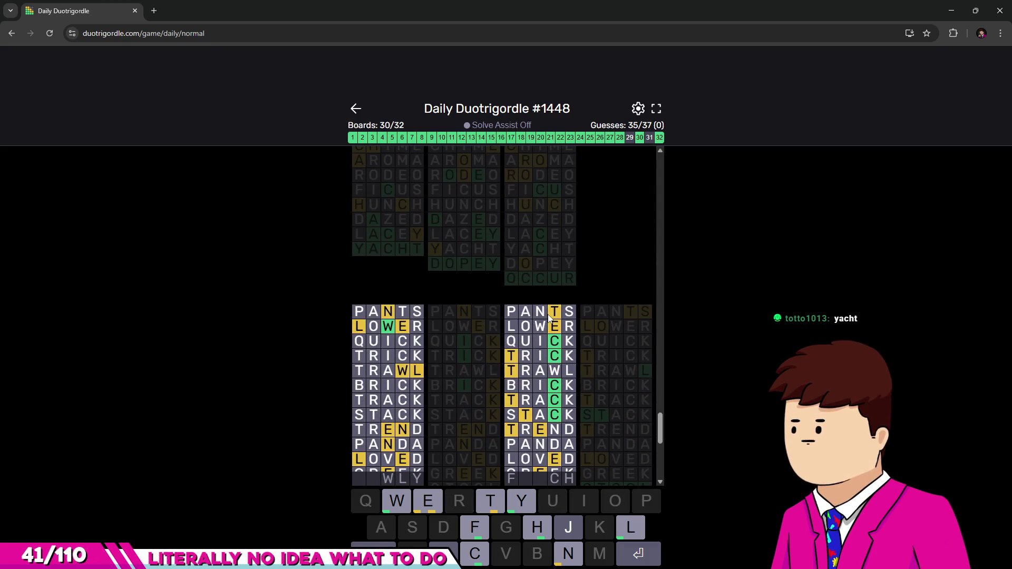
{"action": "scroll", "coordinate": [534, 325], "scroll_direction": "down", "scroll_amount": 2}
{"action": "scroll", "coordinate": [522, 329], "scroll_direction": "down", "scroll_amount": 2}
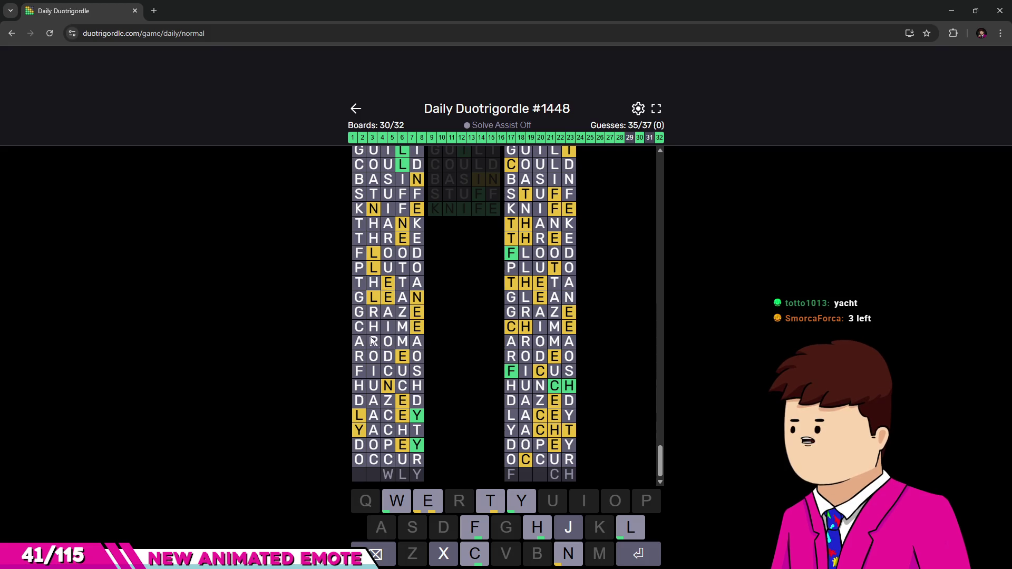
{"action": "scroll", "coordinate": [381, 362], "scroll_direction": "up", "scroll_amount": 3}
{"action": "scroll", "coordinate": [381, 362], "scroll_direction": "up", "scroll_amount": 2}
{"action": "scroll", "coordinate": [379, 347], "scroll_direction": "down", "scroll_amount": 3}
{"action": "scroll", "coordinate": [378, 348], "scroll_direction": "down", "scroll_amount": 2}
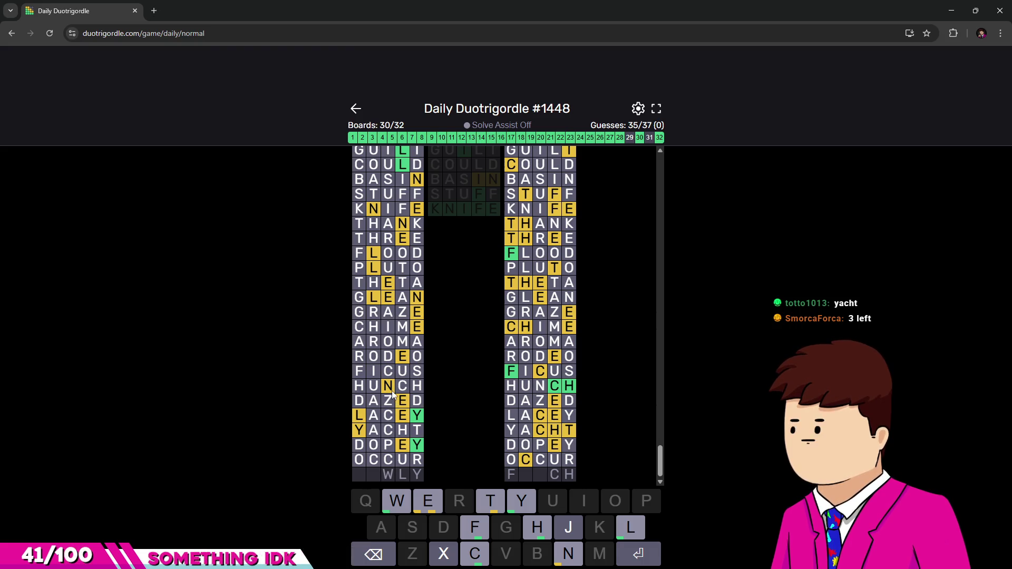
{"action": "type", "text": "n"}
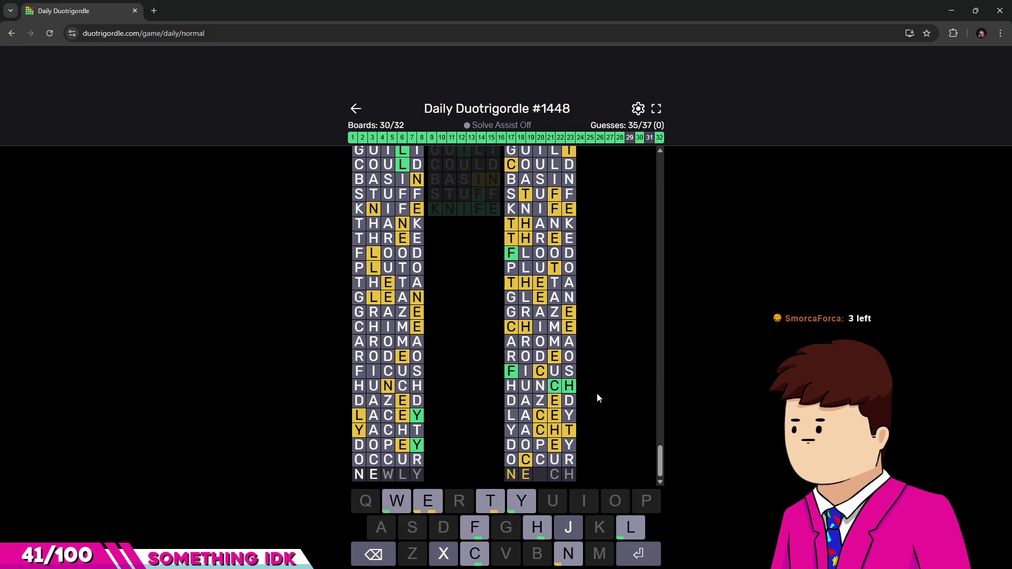
{"action": "type", "text": "ewly"}
Submit NEWLY to solve board 31, then FELCH as the final guess, triggering the 'Uh oh!' warning.
{"action": "key", "text": "Return"}
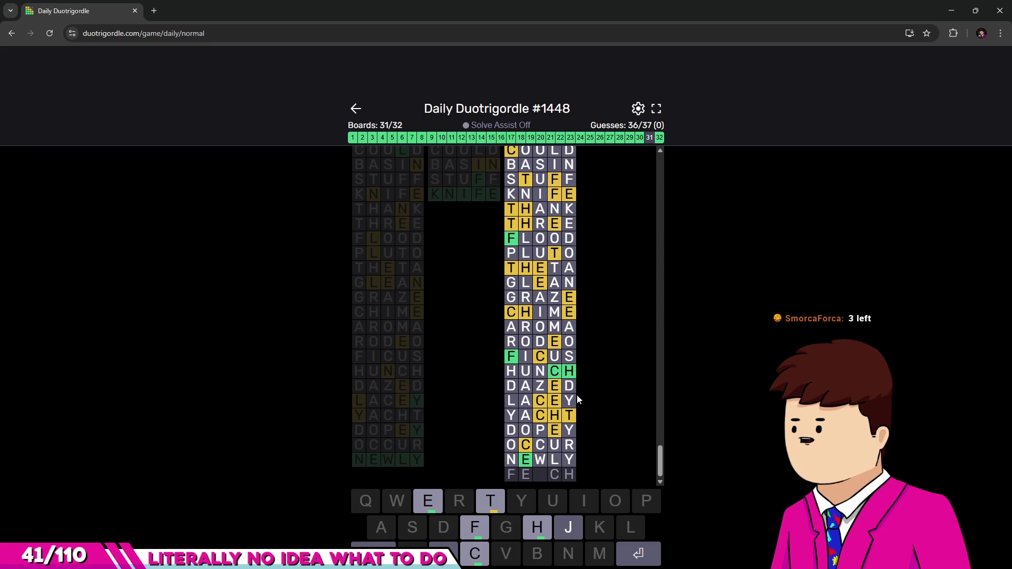
{"action": "type", "text": "f"}
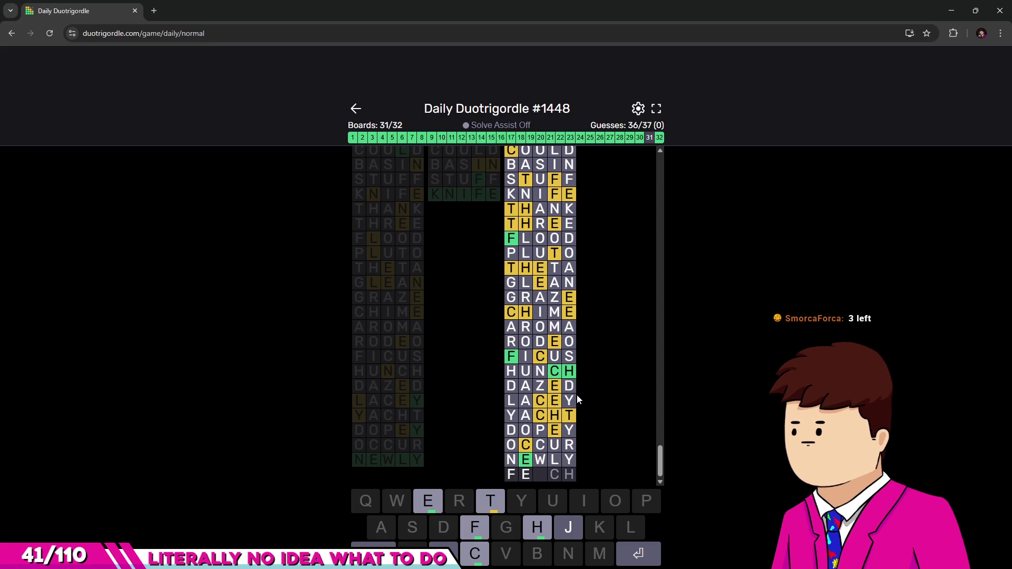
{"action": "type", "text": "c"}
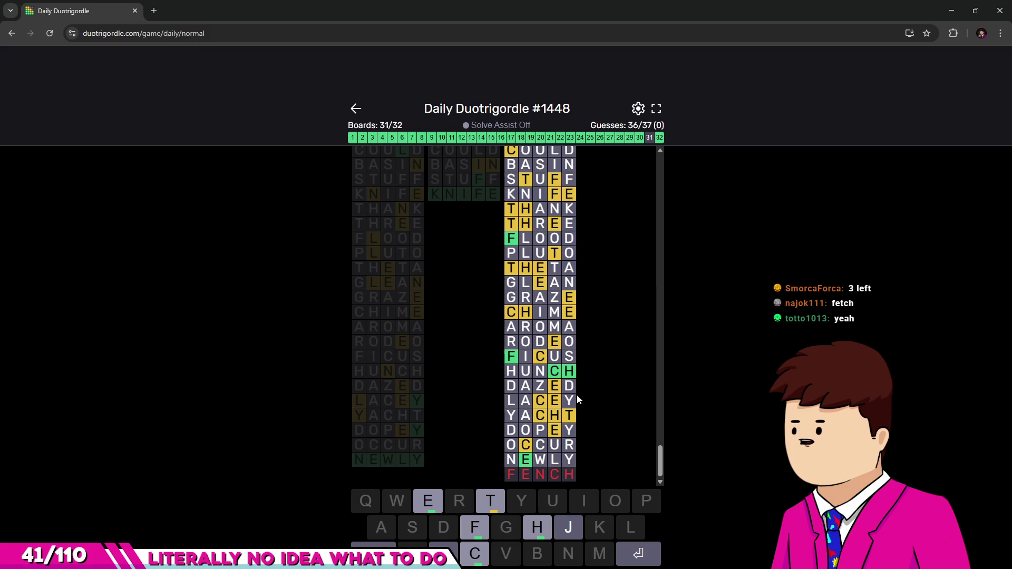
{"action": "type", "text": "e"}
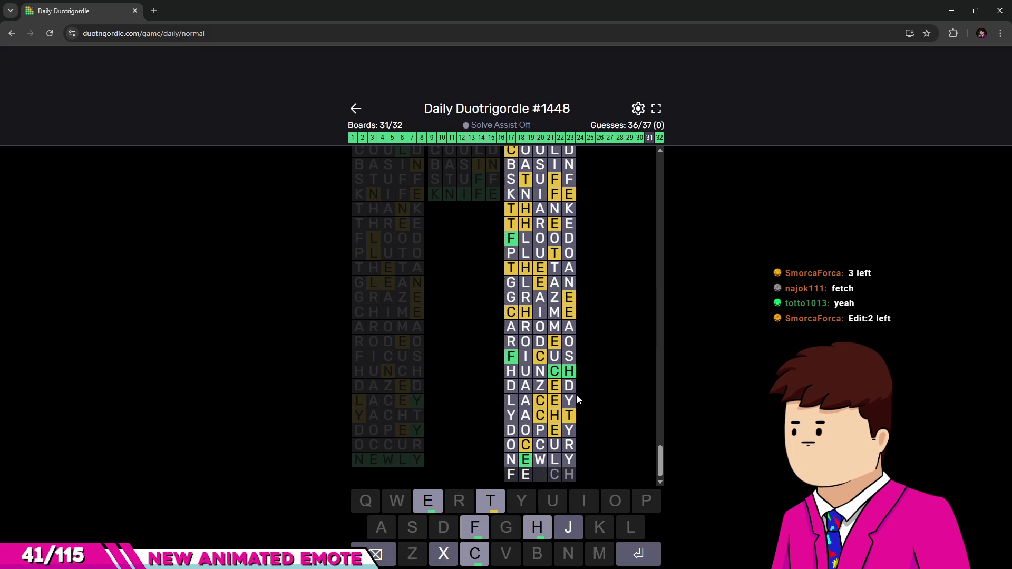
{"action": "type", "text": "l"}
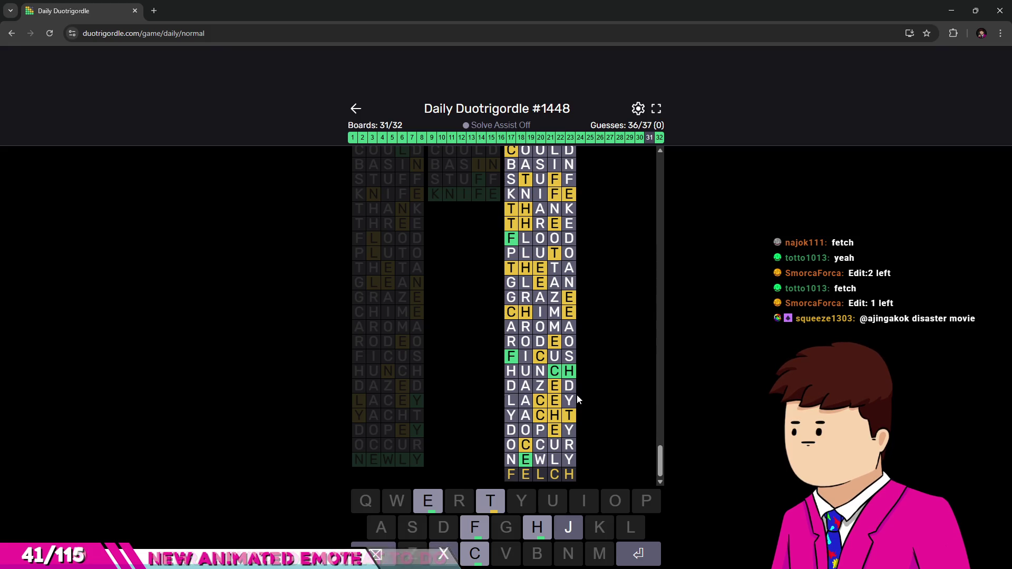
{"action": "key", "text": "Return"}
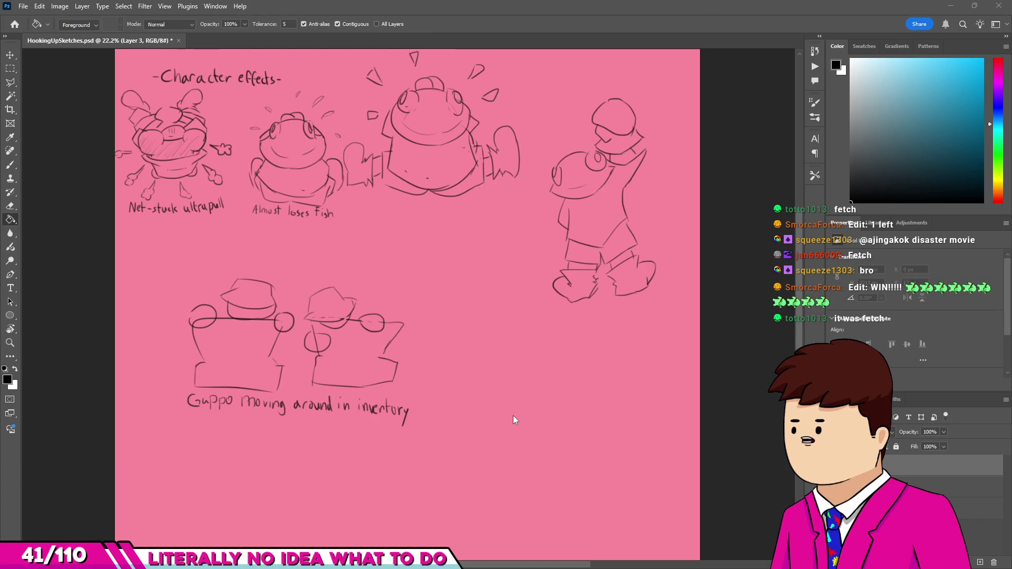
{"action": "scroll", "coordinate": [456, 364], "scroll_direction": "down", "scroll_amount": 2}
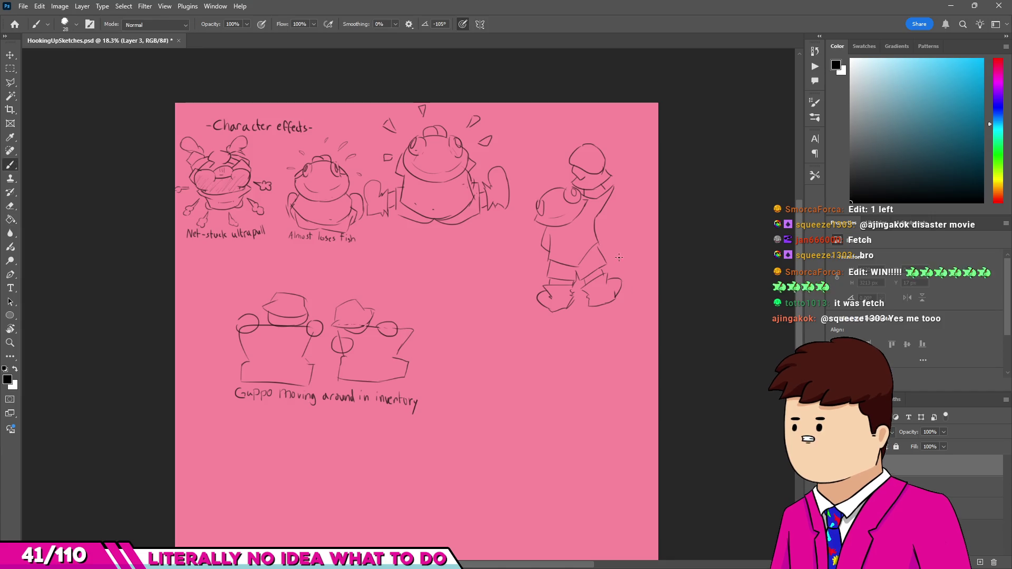
Switch to the Brush tool to draw on the HookingUpSketches character-effects sheet.
{"action": "key", "text": "b"}
{"action": "scroll", "coordinate": [303, 126], "scroll_direction": "down", "scroll_amount": 1}
{"action": "scroll", "coordinate": [302, 126], "scroll_direction": "up", "scroll_amount": 3}
{"action": "scroll", "coordinate": [303, 128], "scroll_direction": "up", "scroll_amount": 2}
{"action": "scroll", "coordinate": [293, 166], "scroll_direction": "up", "scroll_amount": 1}
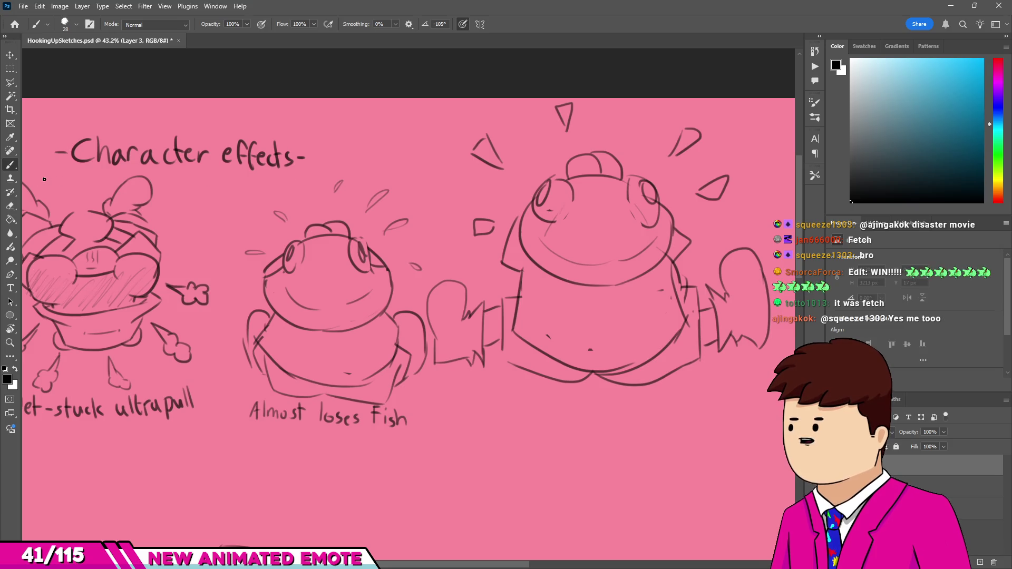
{"action": "scroll", "coordinate": [381, 241], "scroll_direction": "down", "scroll_amount": 2}
{"action": "scroll", "coordinate": [382, 242], "scroll_direction": "up", "scroll_amount": 2}
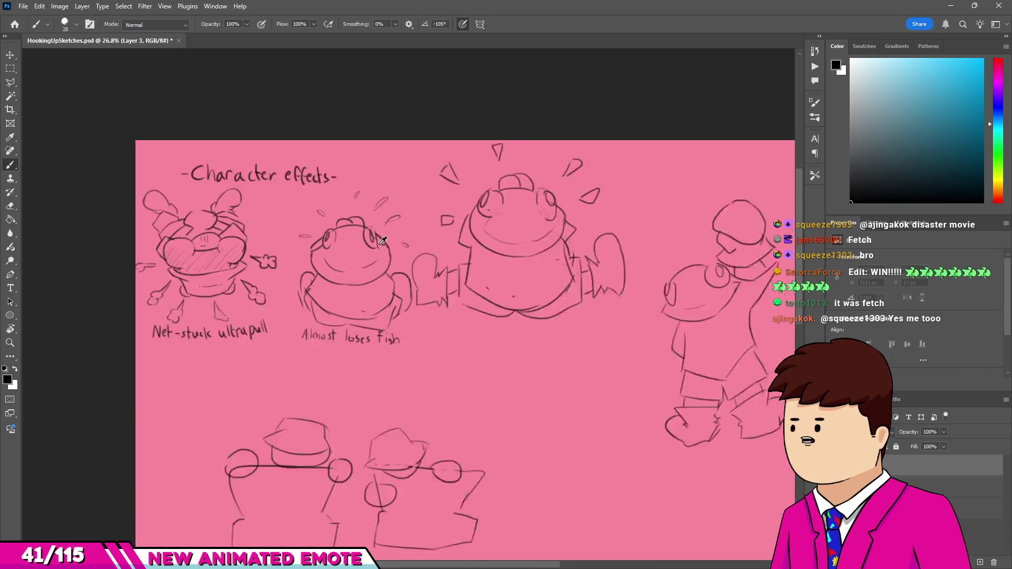
{"action": "scroll", "coordinate": [545, 118], "scroll_direction": "up", "scroll_amount": 1}
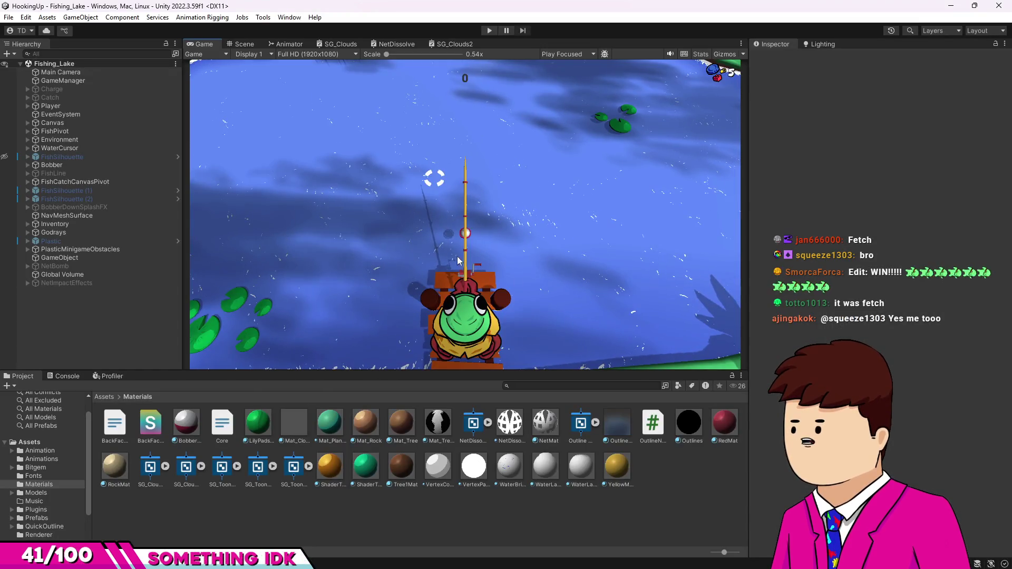
Orbit the Fishing_Lake scene view to a wider angle, then bring the Photoshop sketch sheet forward.
{"action": "key", "text": "ctrl+1"}
{"action": "mouse_move", "coordinate": [506, 206]}
{"action": "left_mouse_down"}
{"action": "mouse_move", "coordinate": [443, 144]}
{"action": "mouse_move", "coordinate": [391, 193]}
{"action": "left_mouse_up"}
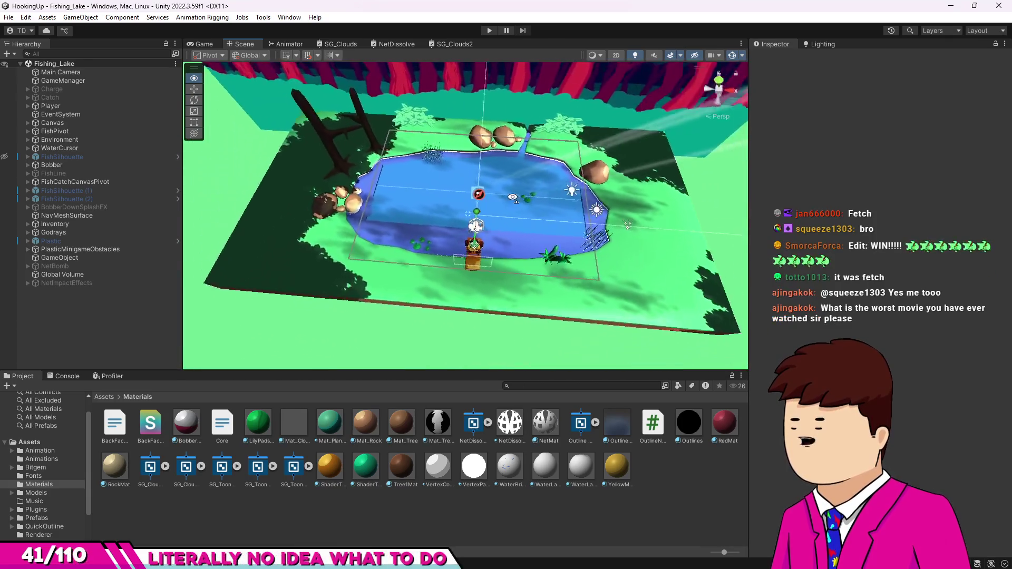
{"action": "mouse_move", "coordinate": [391, 193]}
{"action": "left_mouse_down"}
{"action": "mouse_move", "coordinate": [445, 160]}
{"action": "mouse_move", "coordinate": [495, 159]}
{"action": "mouse_move", "coordinate": [375, 106]}
{"action": "mouse_move", "coordinate": [519, 236]}
{"action": "left_mouse_up"}
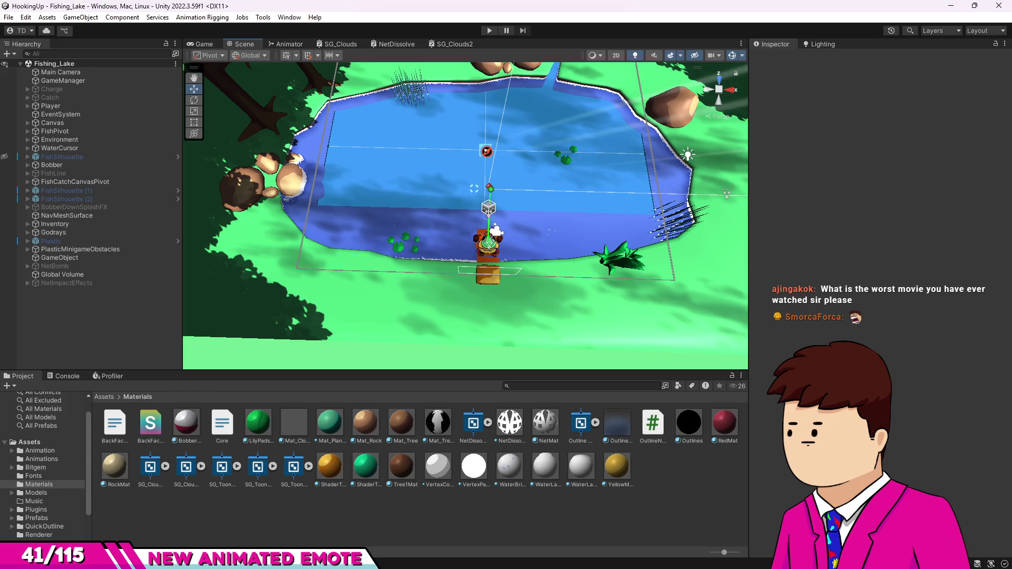
{"action": "key", "text": "alt+Tab"}
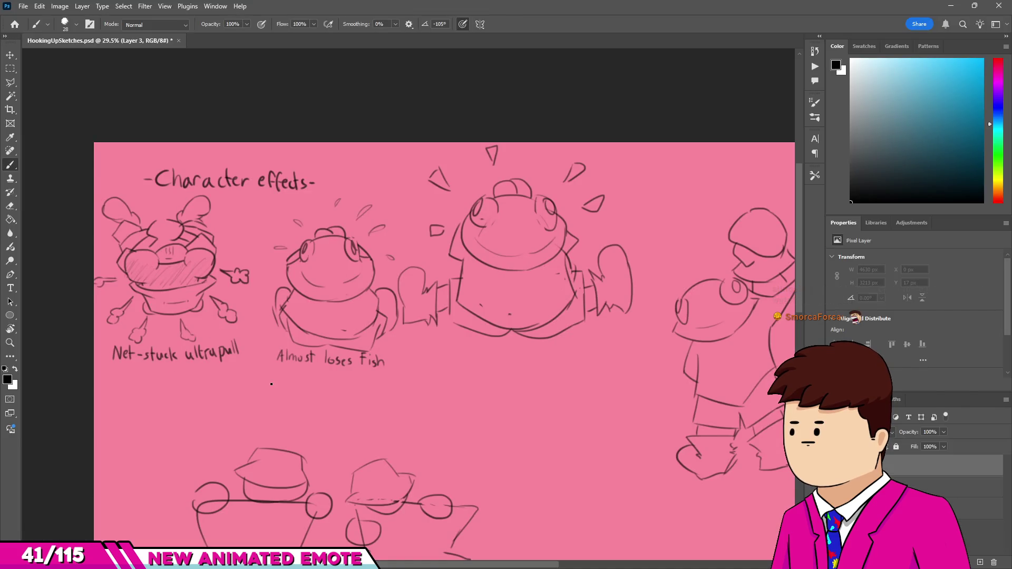
{"action": "scroll", "coordinate": [145, 308], "scroll_direction": "down", "scroll_amount": 3}
{"action": "scroll", "coordinate": [198, 301], "scroll_direction": "up", "scroll_amount": 2}
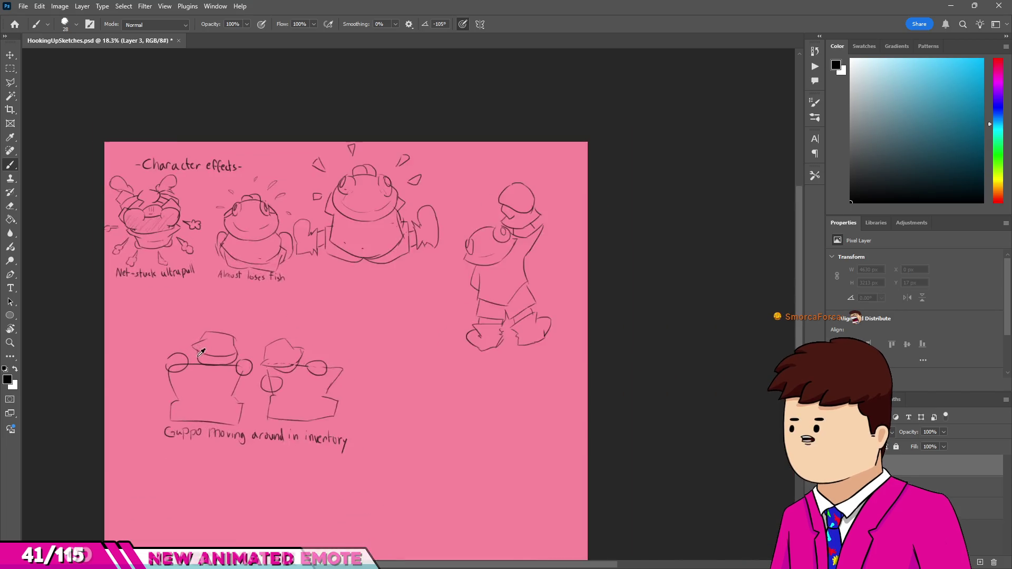
{"action": "scroll", "coordinate": [258, 293], "scroll_direction": "down", "scroll_amount": 2}
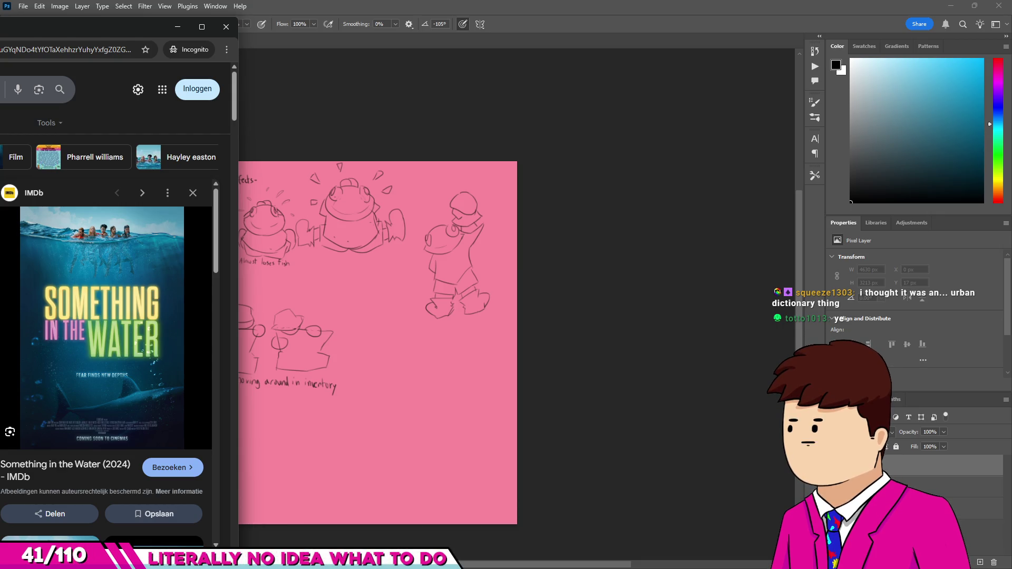
Move the browser aside and close the movie poster result window.
{"action": "mouse_move", "coordinate": [119, 26]}
{"action": "left_mouse_down"}
{"action": "mouse_move", "coordinate": [143, 29]}
{"action": "mouse_move", "coordinate": [89, 27]}
{"action": "left_mouse_up"}
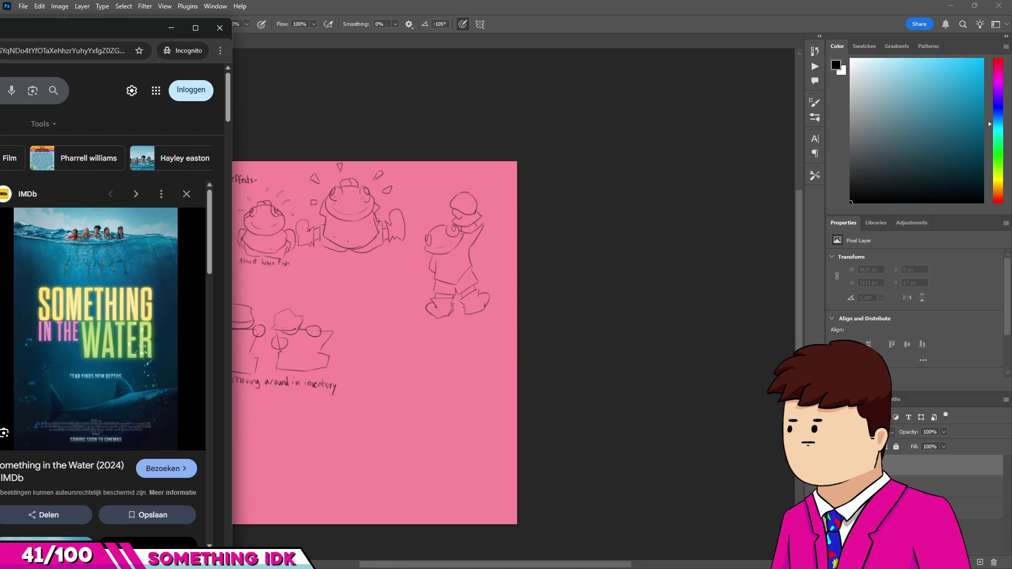
{"action": "left_click_drag", "start_coordinate": [95, 28], "coordinate": [111, 28]}
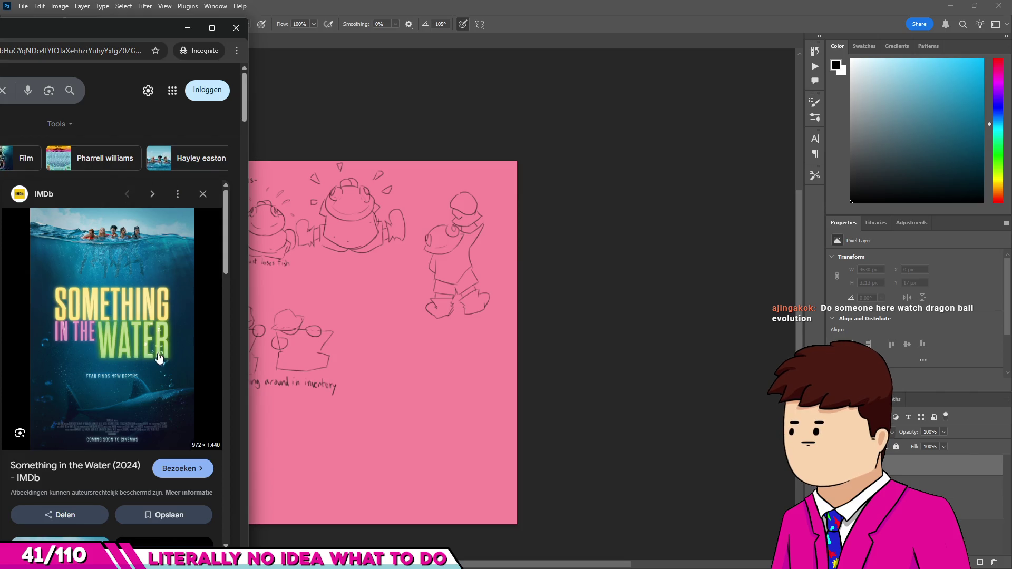
{"action": "scroll", "coordinate": [159, 358], "scroll_direction": "down", "scroll_amount": 3}
{"action": "scroll", "coordinate": [131, 366], "scroll_direction": "up", "scroll_amount": 3}
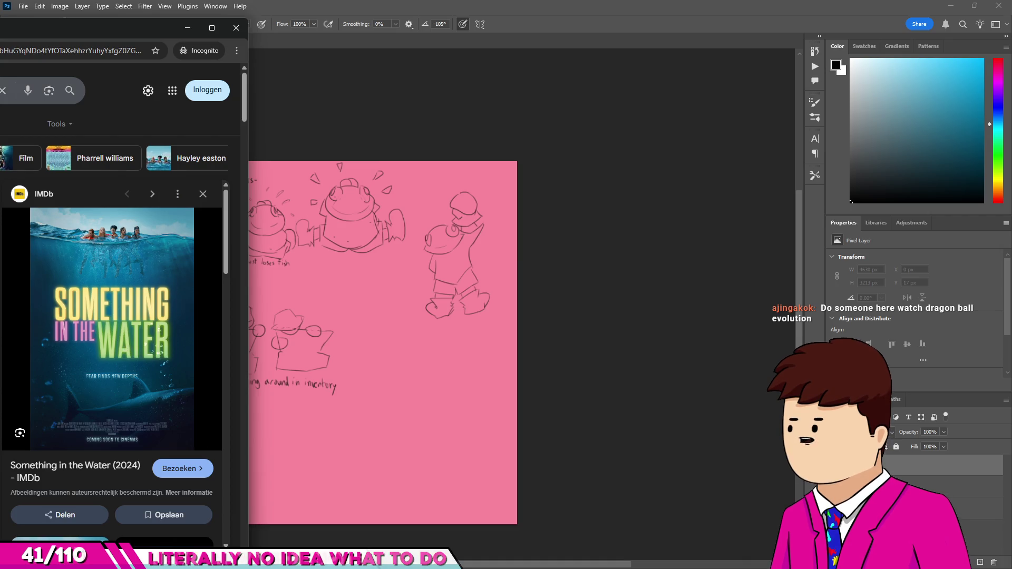
{"action": "left_click", "coordinate": [235, 29]}
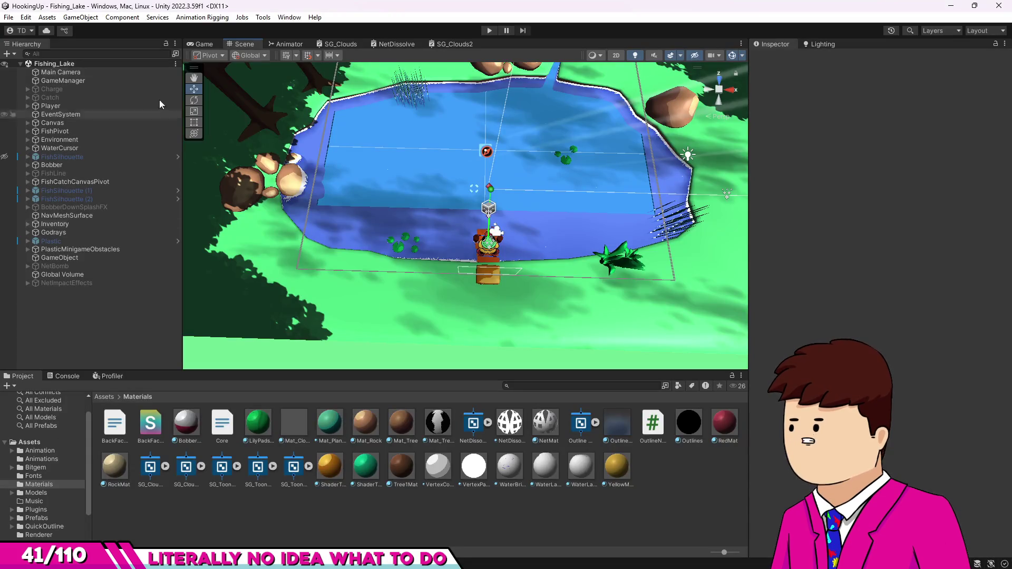
{"action": "left_click", "coordinate": [489, 31]}
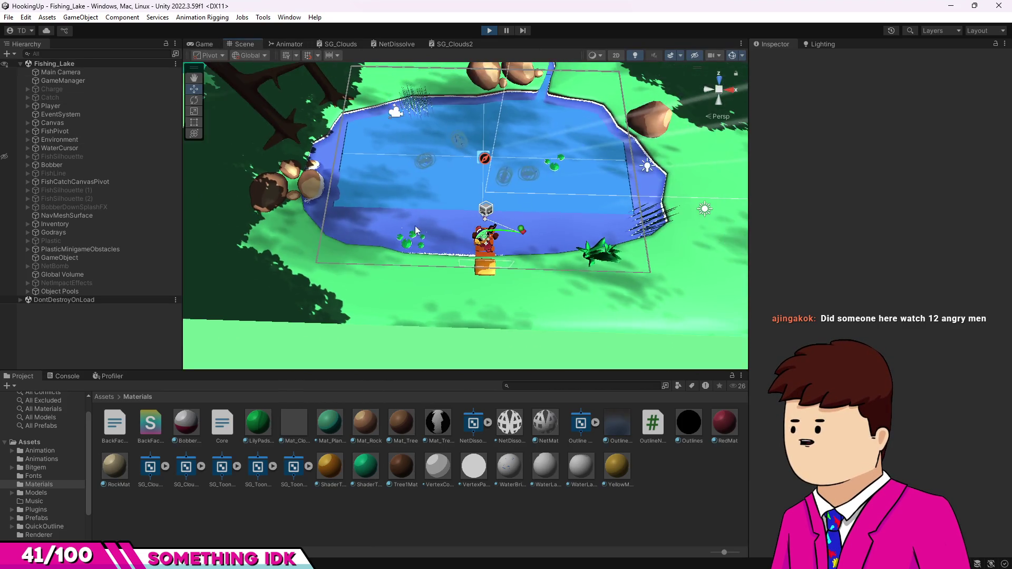
{"action": "scroll", "coordinate": [473, 286], "scroll_direction": "down", "scroll_amount": 5}
{"action": "left_click_drag", "start_coordinate": [473, 238], "coordinate": [461, 327]}
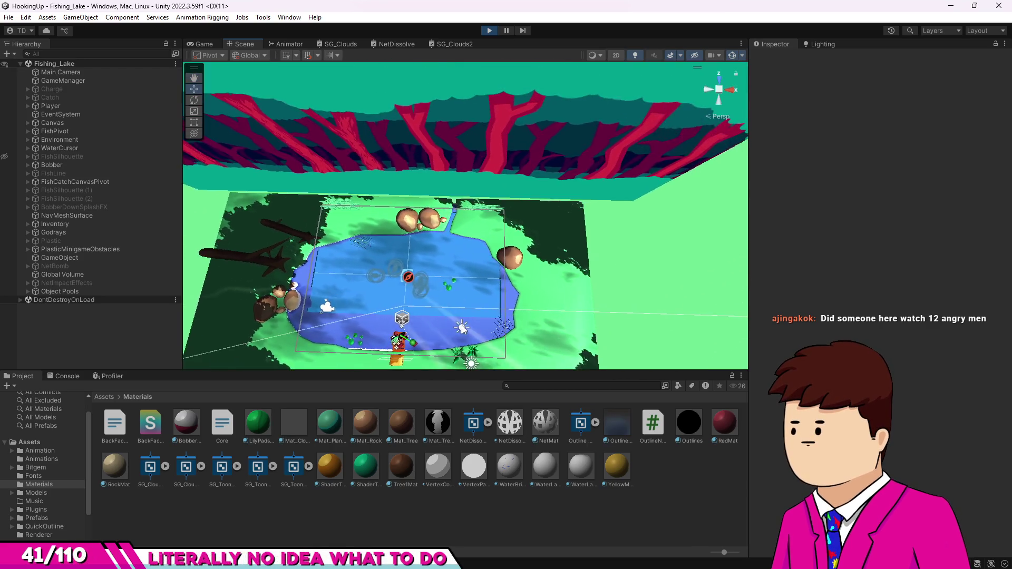
{"action": "scroll", "coordinate": [462, 326], "scroll_direction": "down", "scroll_amount": 3}
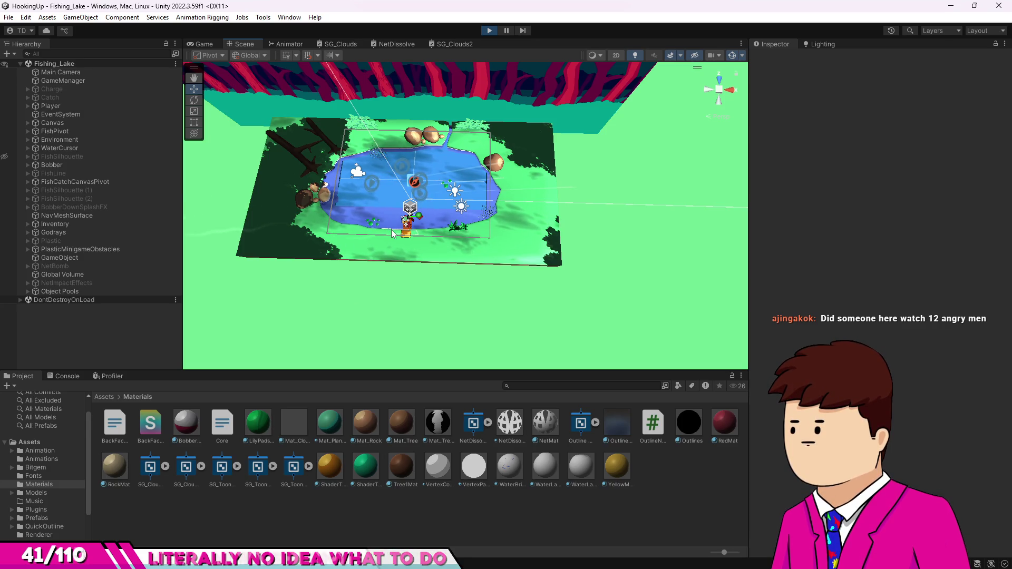
{"action": "scroll", "coordinate": [391, 232], "scroll_direction": "up", "scroll_amount": 2}
{"action": "scroll", "coordinate": [443, 262], "scroll_direction": "up", "scroll_amount": 2}
{"action": "scroll", "coordinate": [491, 293], "scroll_direction": "up", "scroll_amount": 2}
{"action": "key", "text": "Right"}
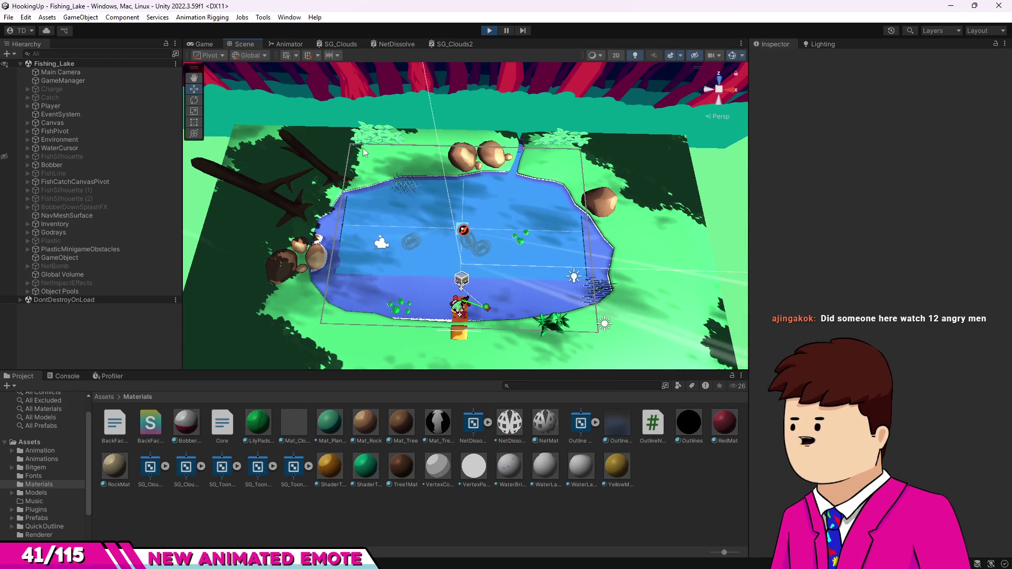
{"action": "scroll", "coordinate": [277, 237], "scroll_direction": "down", "scroll_amount": 2}
{"action": "scroll", "coordinate": [294, 181], "scroll_direction": "down", "scroll_amount": 1}
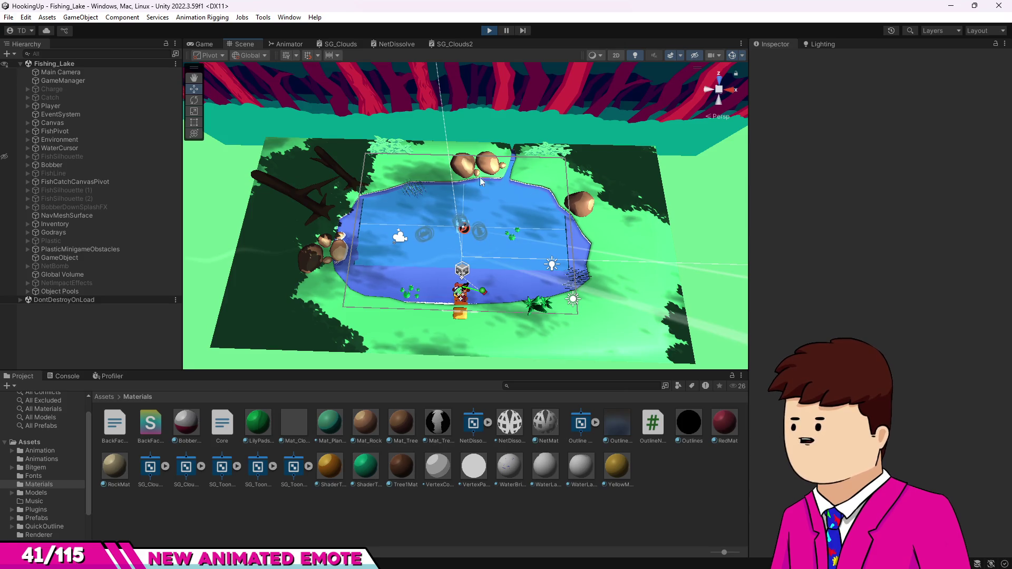
{"action": "scroll", "coordinate": [522, 222], "scroll_direction": "up", "scroll_amount": 3}
{"action": "scroll", "coordinate": [509, 166], "scroll_direction": "down", "scroll_amount": 3}
{"action": "scroll", "coordinate": [499, 111], "scroll_direction": "up", "scroll_amount": 4}
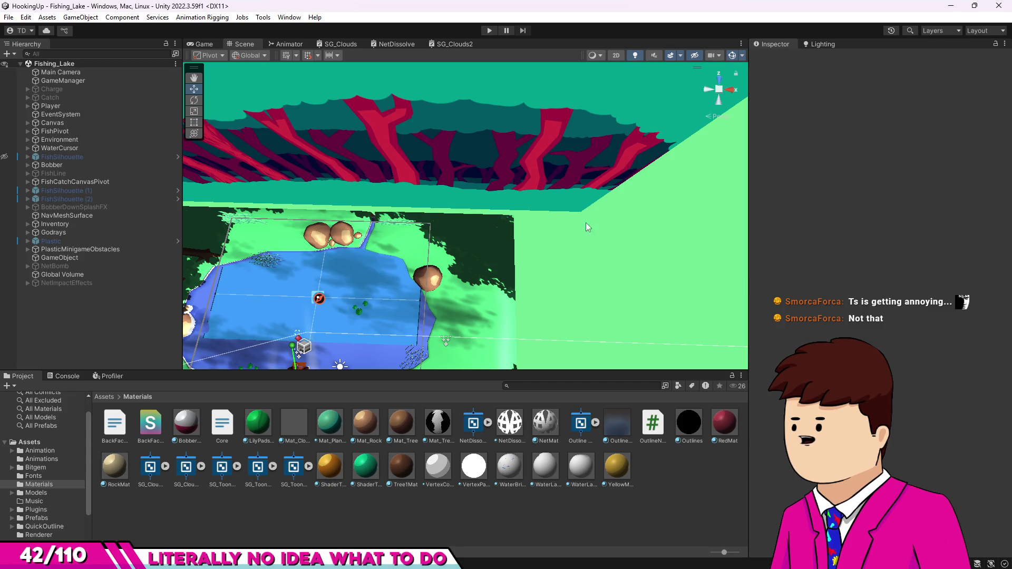
{"action": "scroll", "coordinate": [587, 223], "scroll_direction": "down", "scroll_amount": 5}
{"action": "mouse_move", "coordinate": [586, 224]}
{"action": "left_mouse_down"}
{"action": "mouse_move", "coordinate": [442, 281]}
{"action": "mouse_move", "coordinate": [450, 182]}
{"action": "mouse_move", "coordinate": [489, 340]}
{"action": "mouse_move", "coordinate": [477, 307]}
{"action": "mouse_move", "coordinate": [483, 324]}
{"action": "left_mouse_up"}
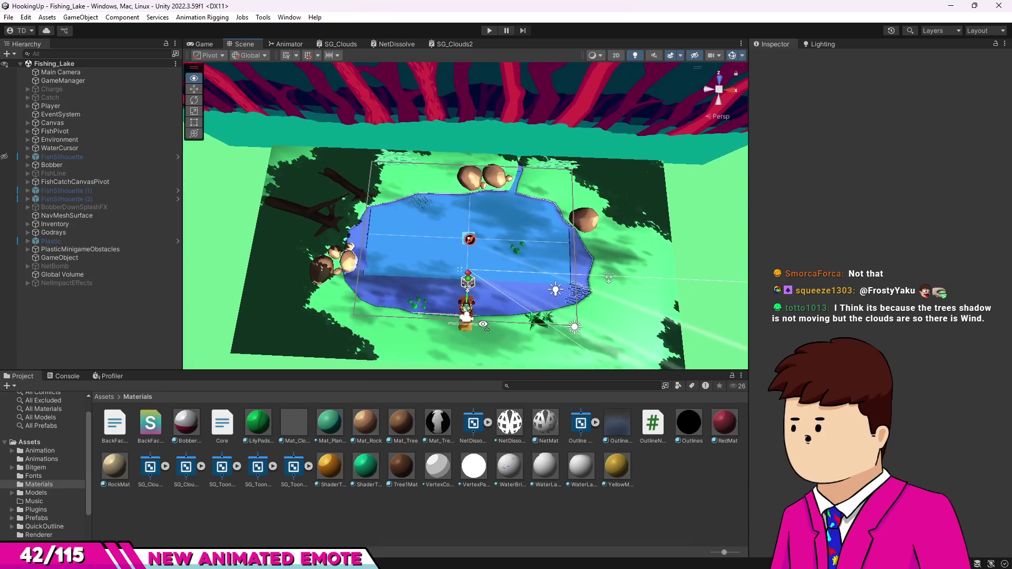
{"action": "mouse_move", "coordinate": [483, 324]}
{"action": "left_mouse_down"}
{"action": "mouse_move", "coordinate": [509, 335]}
{"action": "mouse_move", "coordinate": [398, 376]}
{"action": "mouse_move", "coordinate": [266, 361]}
{"action": "left_mouse_up"}
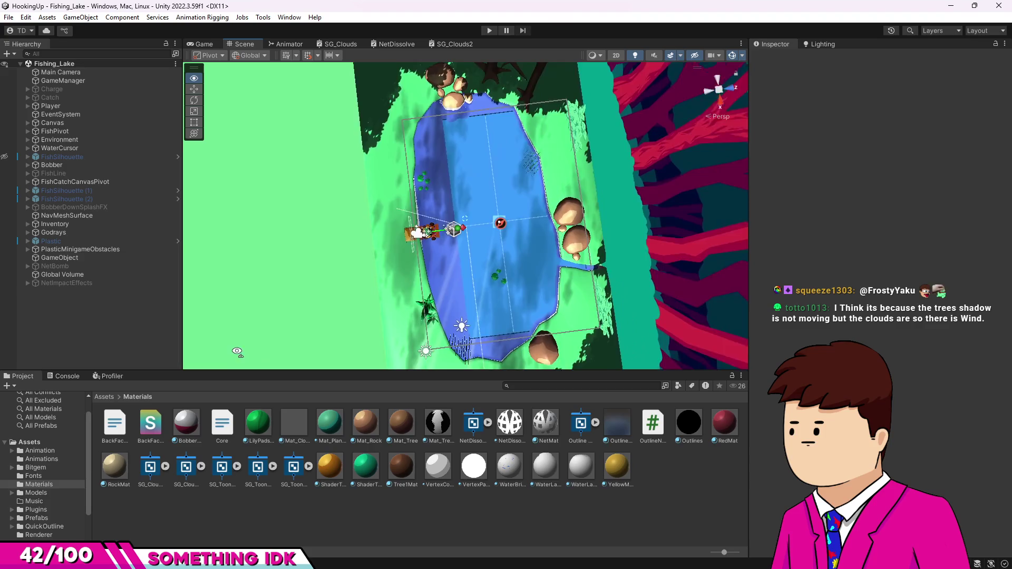
{"action": "mouse_move", "coordinate": [265, 361]}
{"action": "left_mouse_down"}
{"action": "mouse_move", "coordinate": [186, 363]}
{"action": "mouse_move", "coordinate": [489, 304]}
{"action": "mouse_move", "coordinate": [503, 437]}
{"action": "left_mouse_up"}
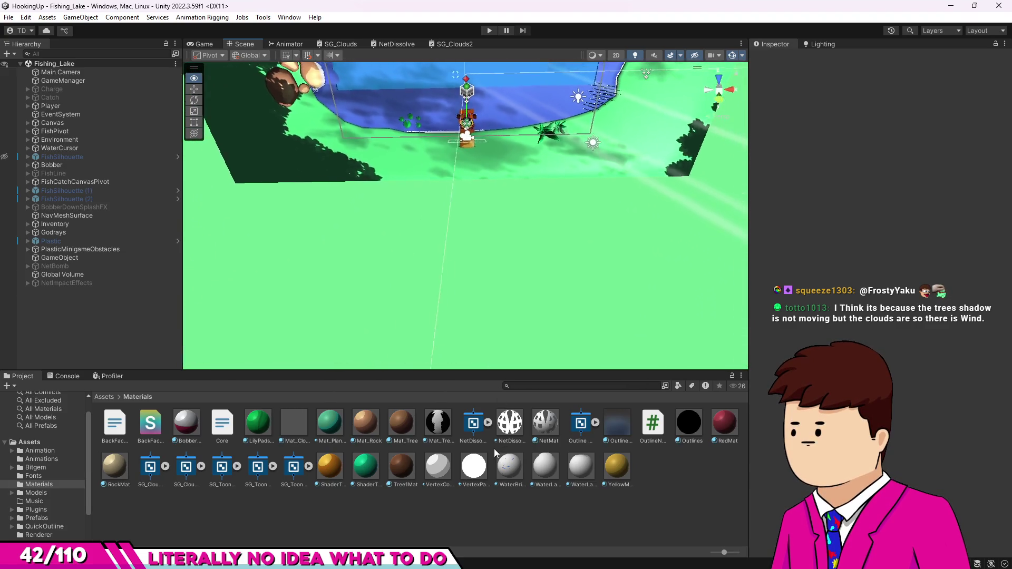
{"action": "mouse_move", "coordinate": [504, 437]}
{"action": "left_mouse_down"}
{"action": "mouse_move", "coordinate": [468, 300]}
{"action": "mouse_move", "coordinate": [490, 308]}
{"action": "mouse_move", "coordinate": [490, 323]}
{"action": "left_mouse_up"}
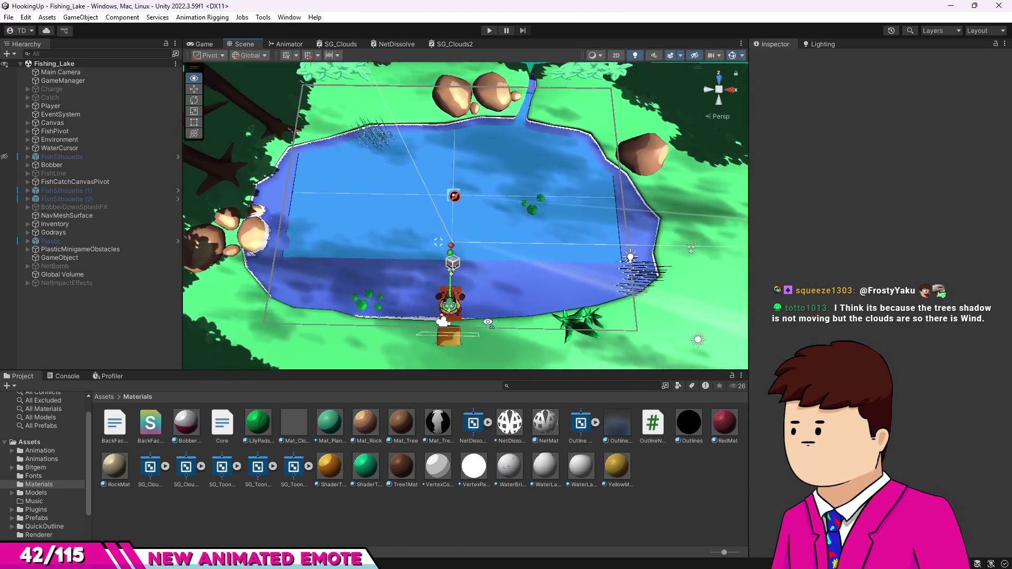
{"action": "left_click_drag", "start_coordinate": [489, 323], "coordinate": [501, 232]}
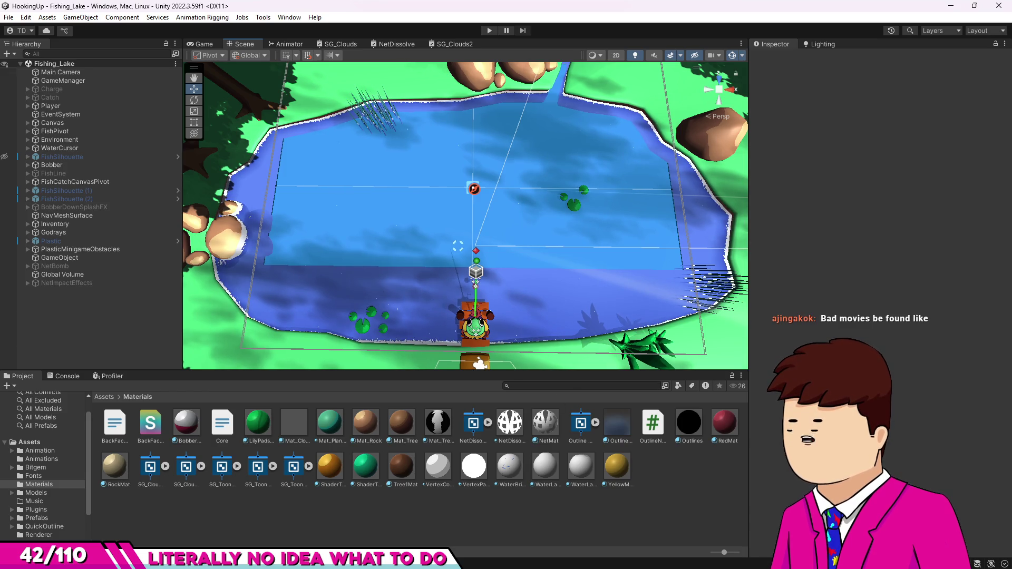
{"action": "key", "text": "alt+Tab"}
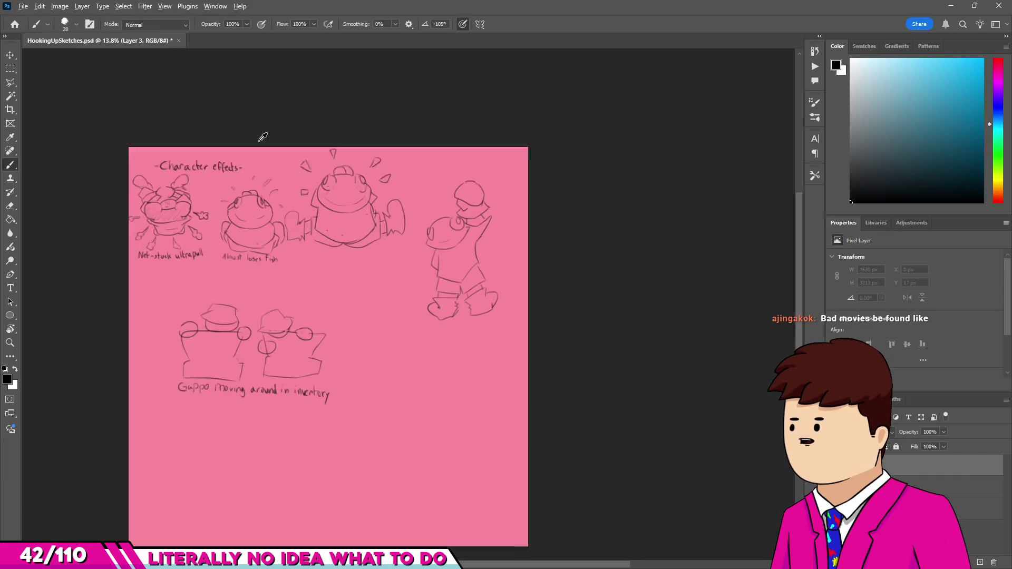
{"action": "scroll", "coordinate": [223, 165], "scroll_direction": "up", "scroll_amount": 5}
{"action": "scroll", "coordinate": [224, 164], "scroll_direction": "down", "scroll_amount": 2}
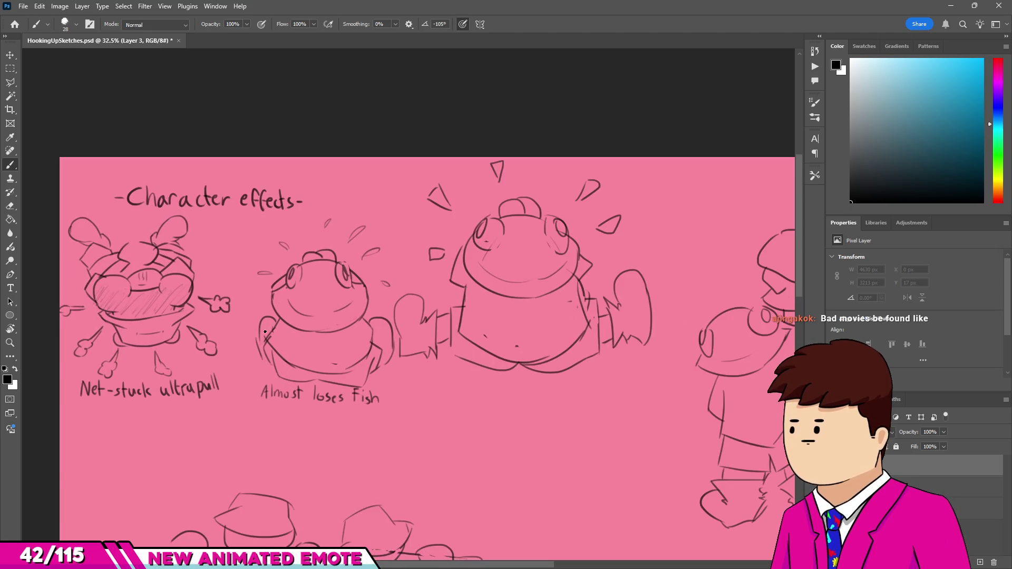
{"action": "scroll", "coordinate": [428, 268], "scroll_direction": "down", "scroll_amount": 1}
{"action": "scroll", "coordinate": [428, 268], "scroll_direction": "up", "scroll_amount": 1}
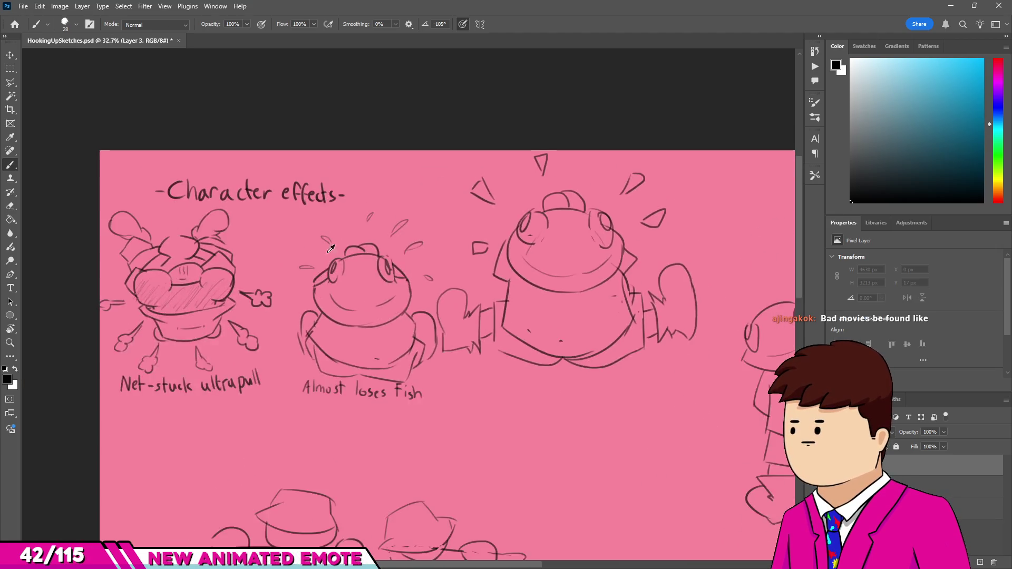
{"action": "scroll", "coordinate": [246, 280], "scroll_direction": "down", "scroll_amount": 2}
{"action": "scroll", "coordinate": [246, 280], "scroll_direction": "up", "scroll_amount": 2}
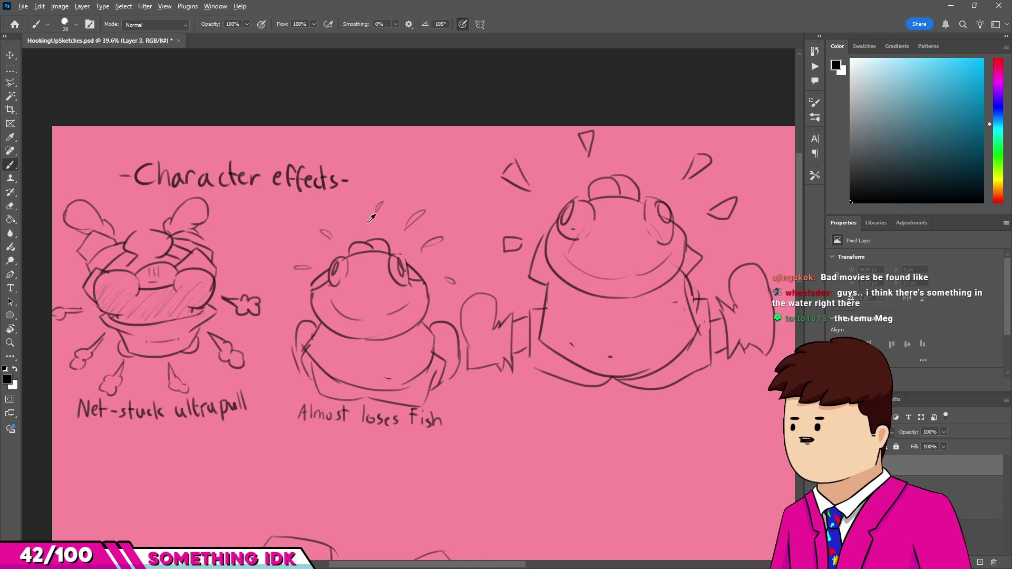
{"action": "scroll", "coordinate": [234, 247], "scroll_direction": "up", "scroll_amount": 1}
{"action": "scroll", "coordinate": [247, 222], "scroll_direction": "down", "scroll_amount": 1}
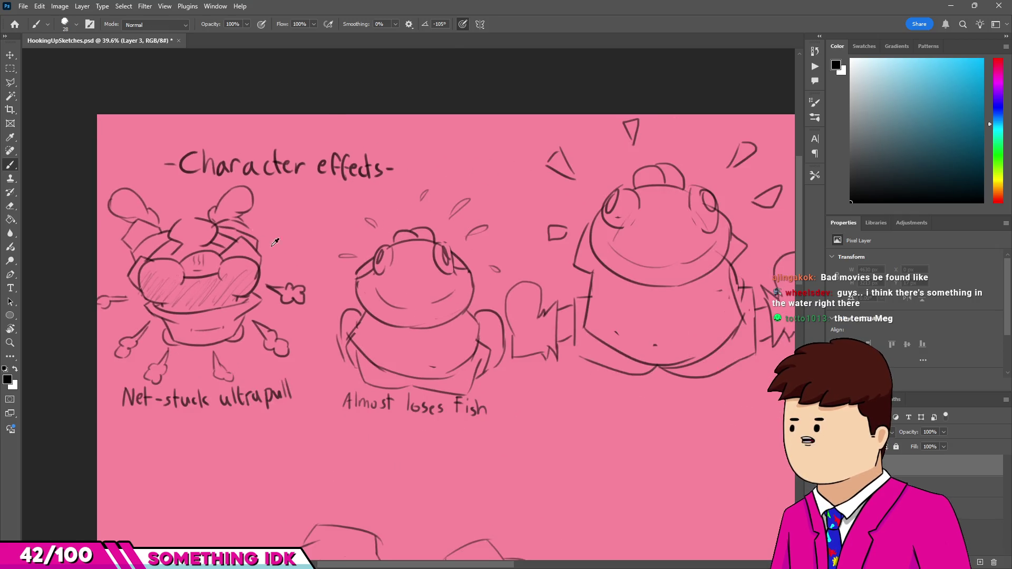
{"action": "scroll", "coordinate": [324, 288], "scroll_direction": "up", "scroll_amount": 1}
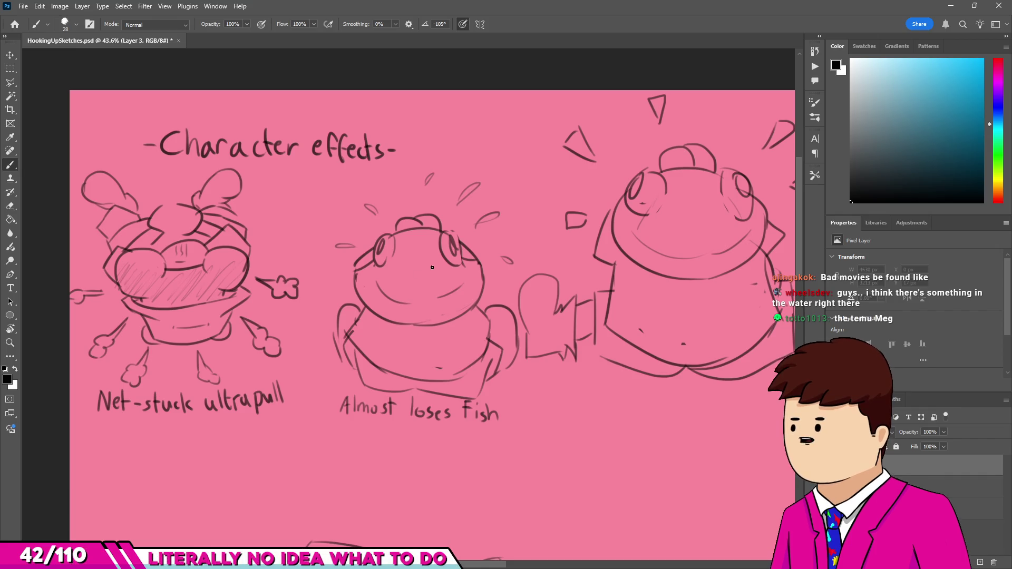
{"action": "scroll", "coordinate": [432, 268], "scroll_direction": "down", "scroll_amount": 1}
{"action": "scroll", "coordinate": [431, 267], "scroll_direction": "down", "scroll_amount": 2}
{"action": "scroll", "coordinate": [396, 227], "scroll_direction": "up", "scroll_amount": 1}
{"action": "scroll", "coordinate": [396, 227], "scroll_direction": "up", "scroll_amount": 1}
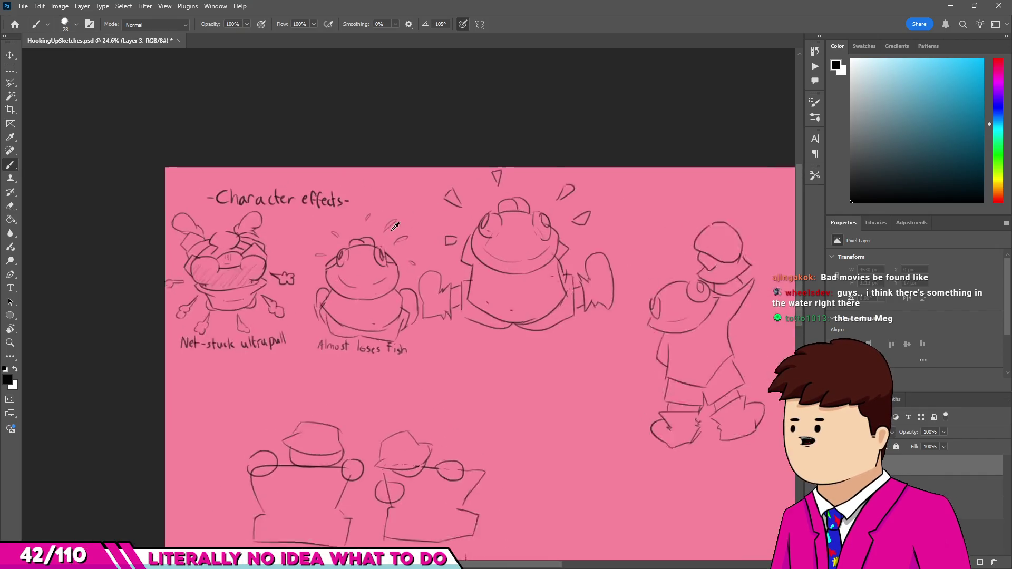
{"action": "scroll", "coordinate": [395, 227], "scroll_direction": "up", "scroll_amount": 4}
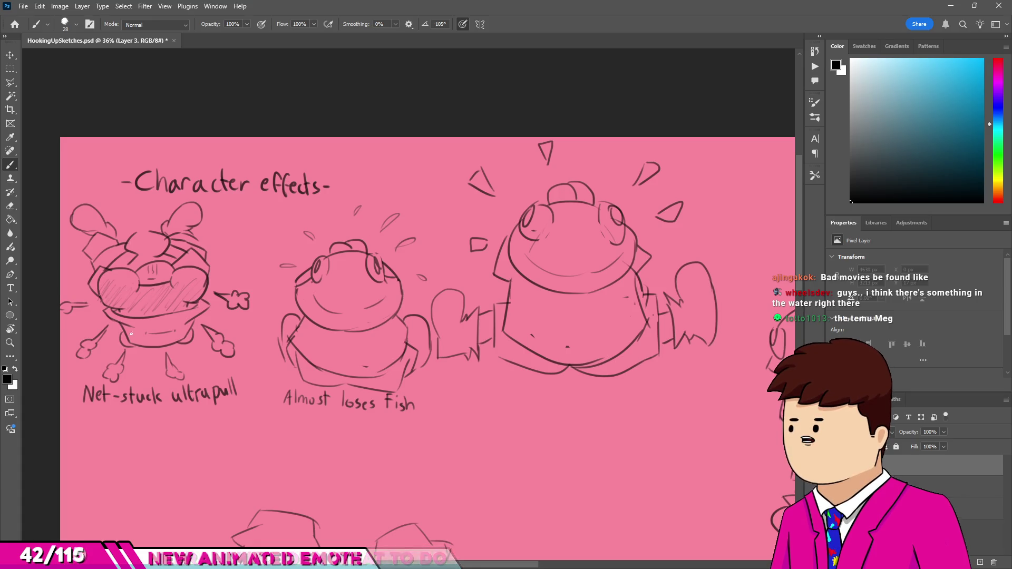
{"action": "scroll", "coordinate": [87, 388], "scroll_direction": "up", "scroll_amount": 1}
{"action": "scroll", "coordinate": [91, 388], "scroll_direction": "up", "scroll_amount": 7}
{"action": "scroll", "coordinate": [160, 337], "scroll_direction": "up", "scroll_amount": 2}
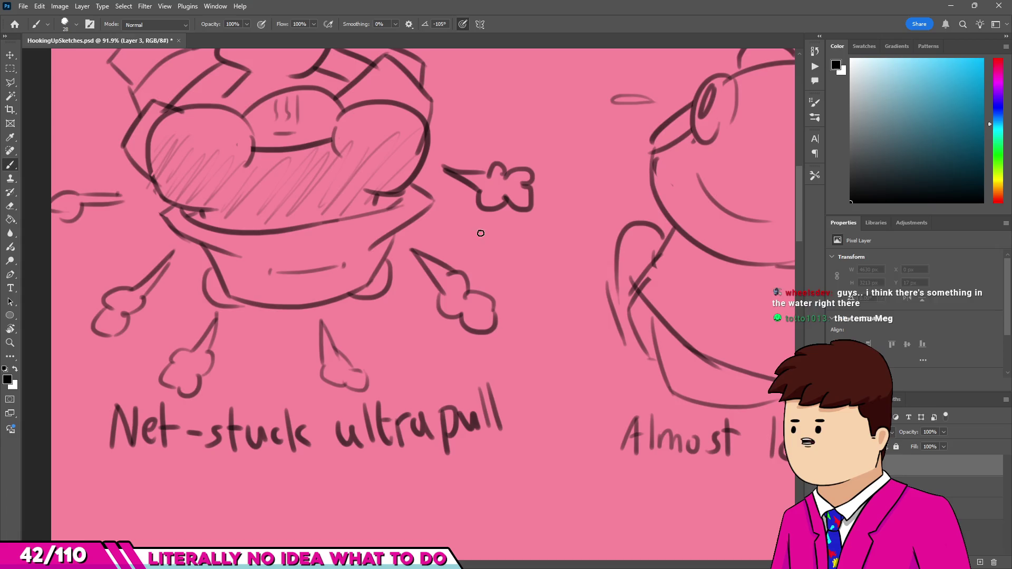
{"action": "scroll", "coordinate": [480, 232], "scroll_direction": "down", "scroll_amount": 3}
{"action": "scroll", "coordinate": [396, 269], "scroll_direction": "down", "scroll_amount": 2}
{"action": "scroll", "coordinate": [303, 317], "scroll_direction": "up", "scroll_amount": 1}
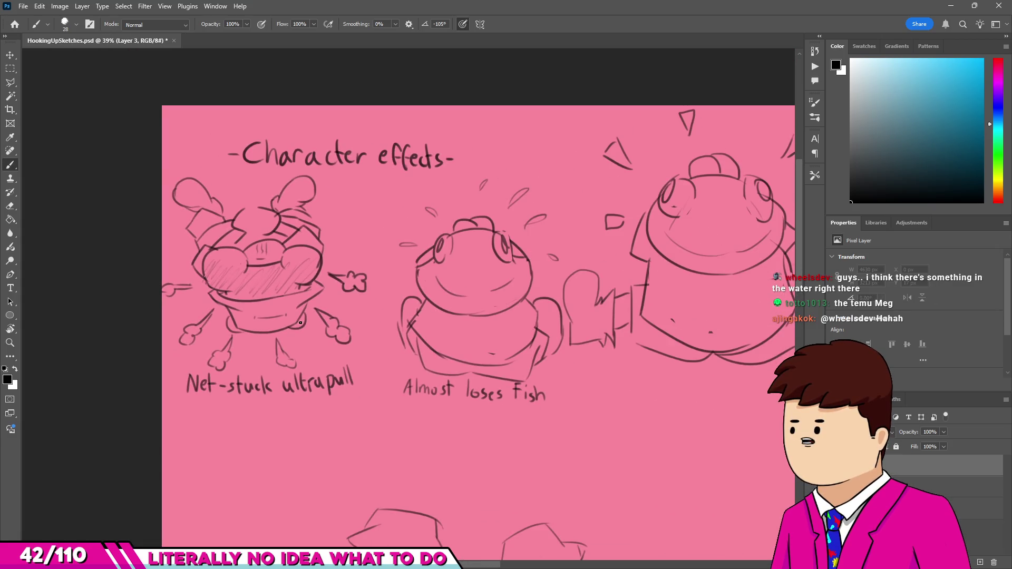
{"action": "scroll", "coordinate": [300, 323], "scroll_direction": "up", "scroll_amount": 2}
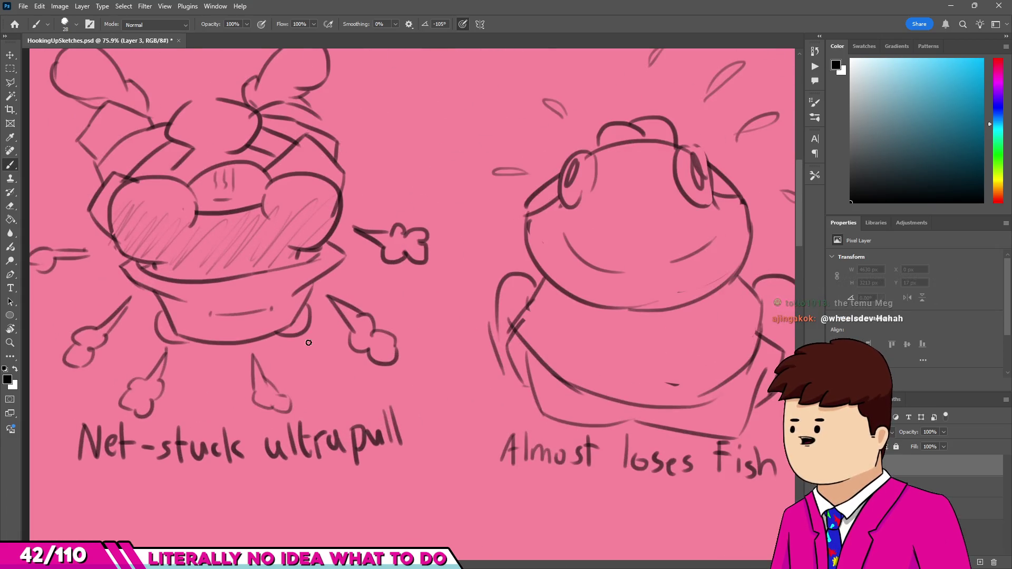
{"action": "scroll", "coordinate": [308, 342], "scroll_direction": "down", "scroll_amount": 3}
{"action": "scroll", "coordinate": [350, 147], "scroll_direction": "up", "scroll_amount": 2}
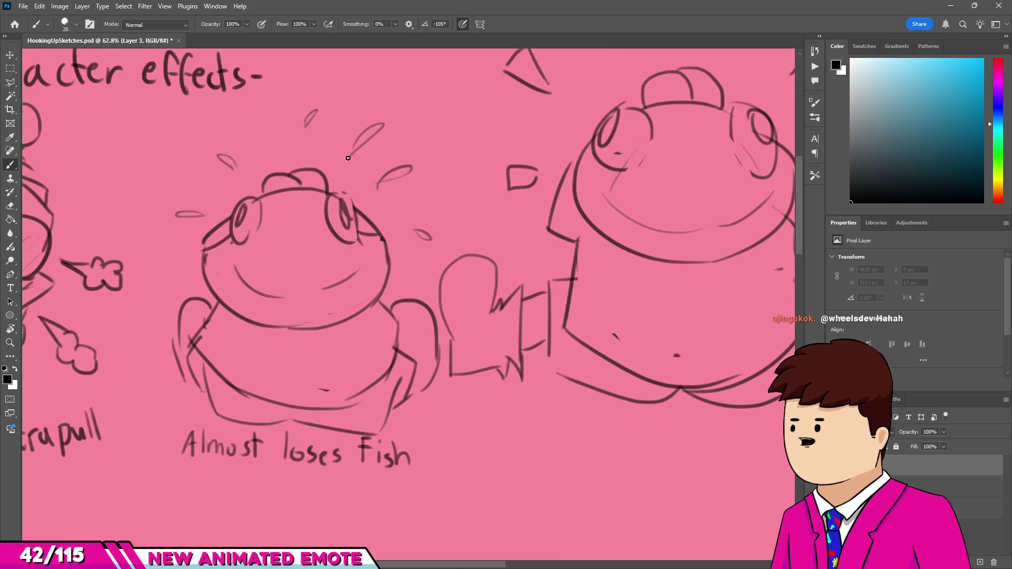
{"action": "scroll", "coordinate": [285, 265], "scroll_direction": "down", "scroll_amount": 2}
{"action": "scroll", "coordinate": [237, 395], "scroll_direction": "up", "scroll_amount": 2}
{"action": "scroll", "coordinate": [188, 504], "scroll_direction": "up", "scroll_amount": 1}
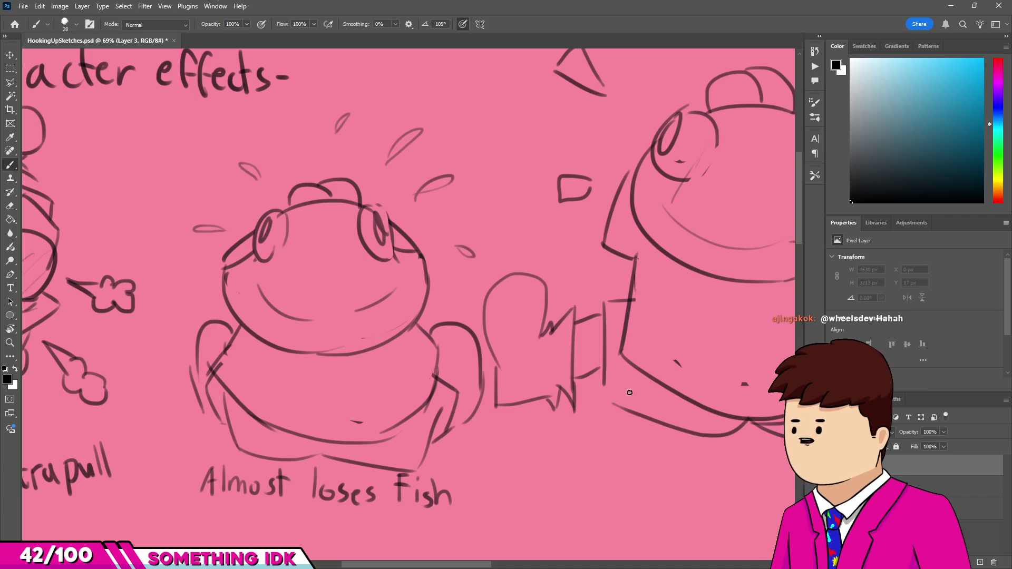
{"action": "scroll", "coordinate": [458, 269], "scroll_direction": "up", "scroll_amount": 2}
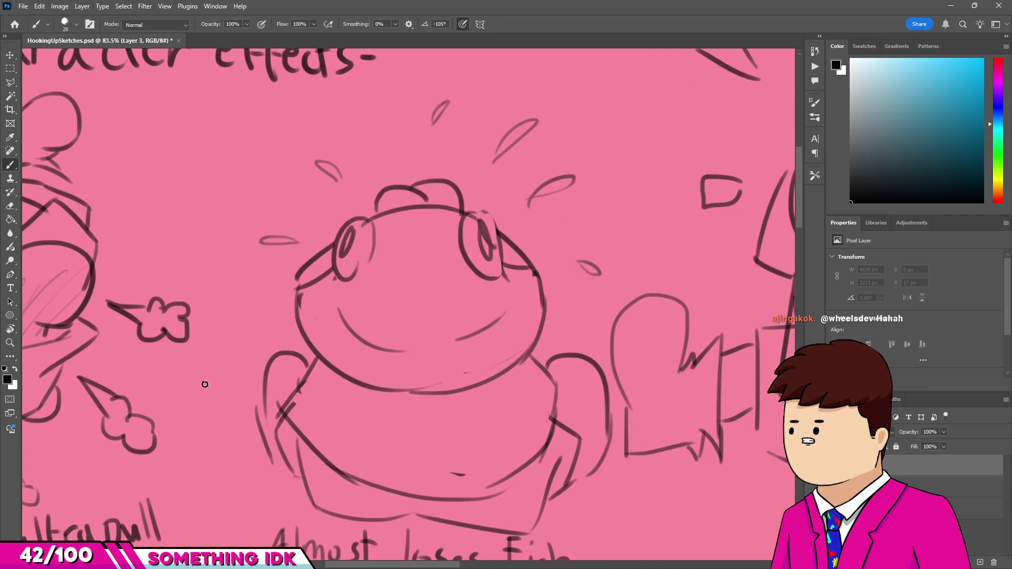
{"action": "scroll", "coordinate": [205, 385], "scroll_direction": "down", "scroll_amount": 3}
{"action": "scroll", "coordinate": [331, 236], "scroll_direction": "up", "scroll_amount": 1}
{"action": "scroll", "coordinate": [330, 236], "scroll_direction": "down", "scroll_amount": 1}
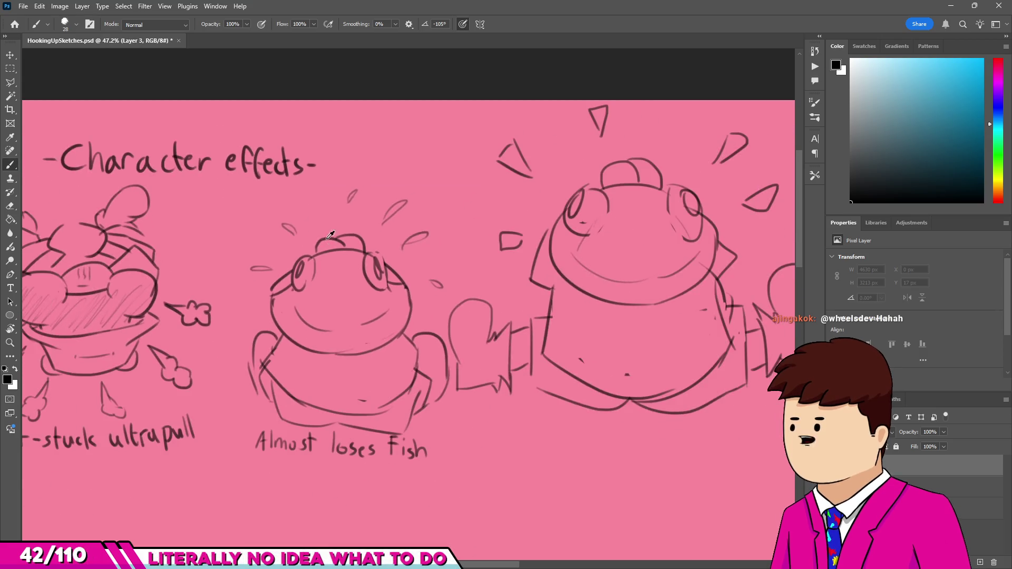
{"action": "scroll", "coordinate": [359, 219], "scroll_direction": "up", "scroll_amount": 2}
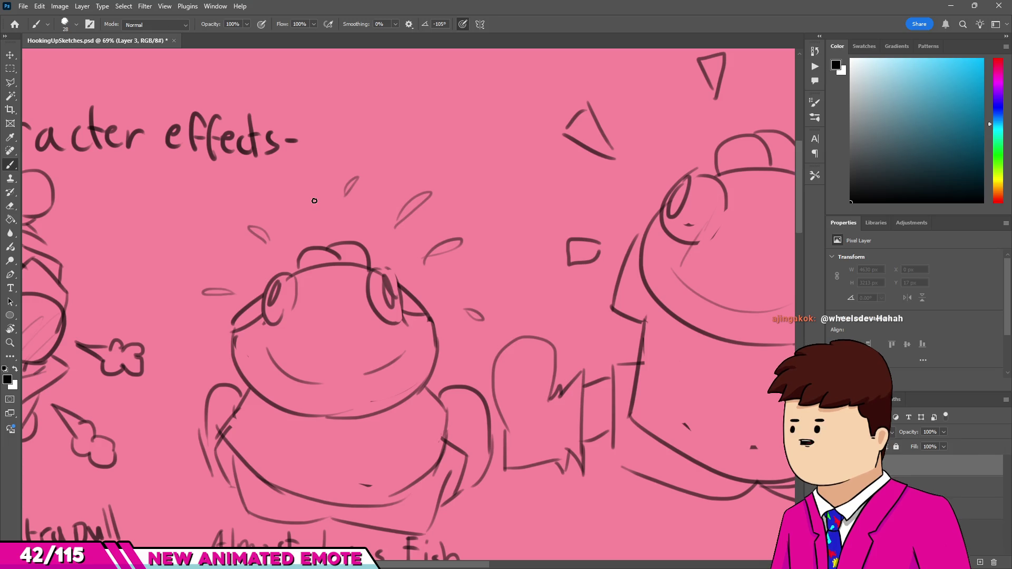
{"action": "scroll", "coordinate": [314, 200], "scroll_direction": "down", "scroll_amount": 1}
{"action": "scroll", "coordinate": [314, 201], "scroll_direction": "down", "scroll_amount": 1}
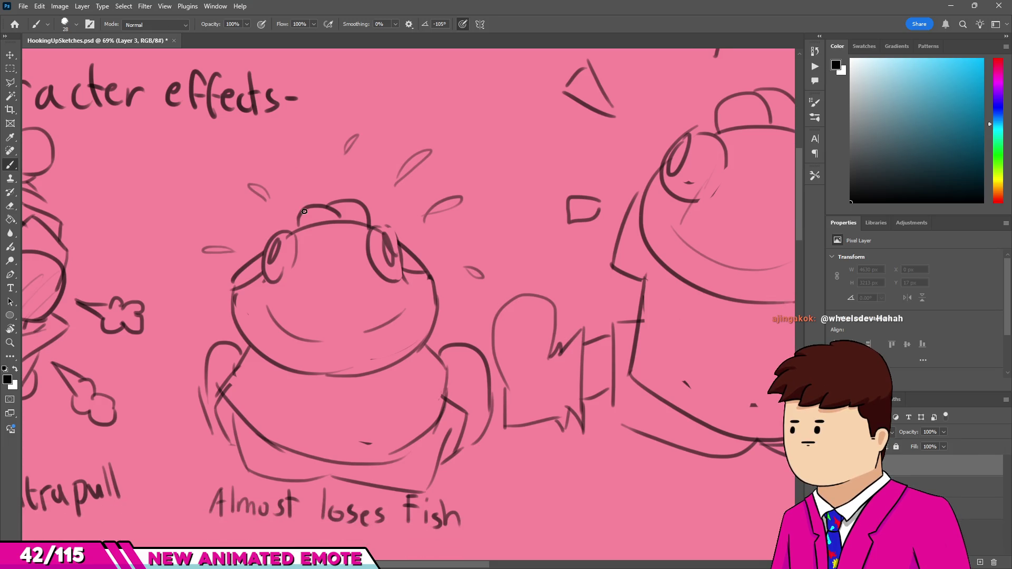
{"action": "scroll", "coordinate": [309, 220], "scroll_direction": "down", "scroll_amount": 1}
{"action": "scroll", "coordinate": [343, 233], "scroll_direction": "down", "scroll_amount": 1}
{"action": "scroll", "coordinate": [346, 228], "scroll_direction": "down", "scroll_amount": 2}
{"action": "scroll", "coordinate": [514, 163], "scroll_direction": "up", "scroll_amount": 2}
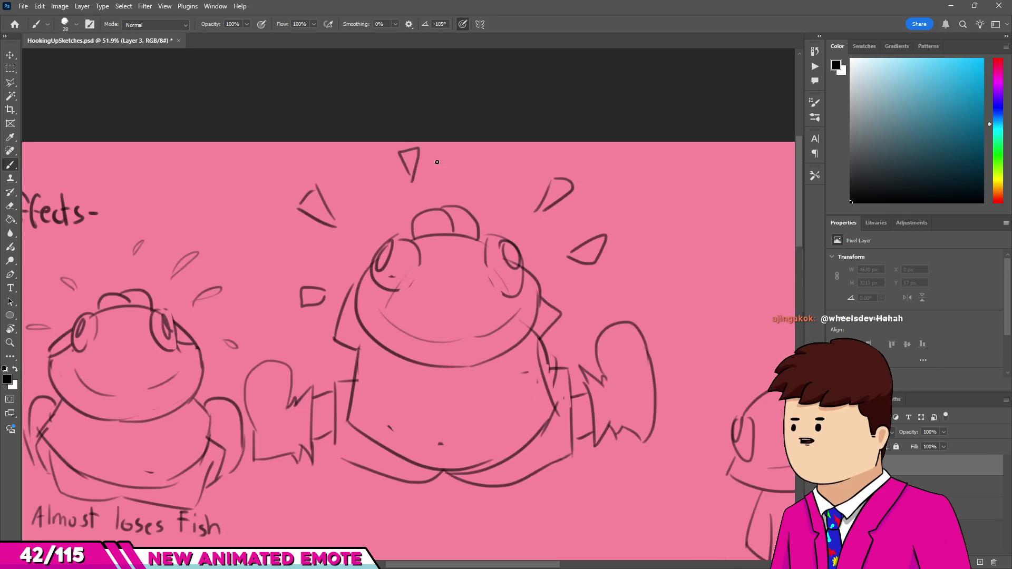
{"action": "scroll", "coordinate": [472, 150], "scroll_direction": "down", "scroll_amount": 3}
{"action": "scroll", "coordinate": [471, 197], "scroll_direction": "up", "scroll_amount": 1}
{"action": "scroll", "coordinate": [470, 261], "scroll_direction": "up", "scroll_amount": 1}
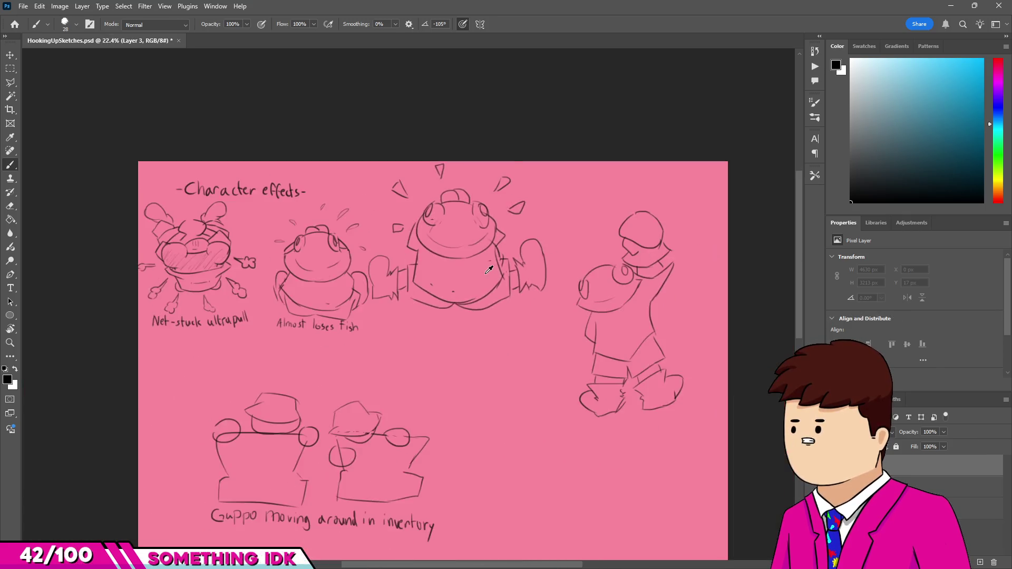
{"action": "scroll", "coordinate": [470, 333], "scroll_direction": "up", "scroll_amount": 1}
{"action": "scroll", "coordinate": [403, 277], "scroll_direction": "up", "scroll_amount": 2}
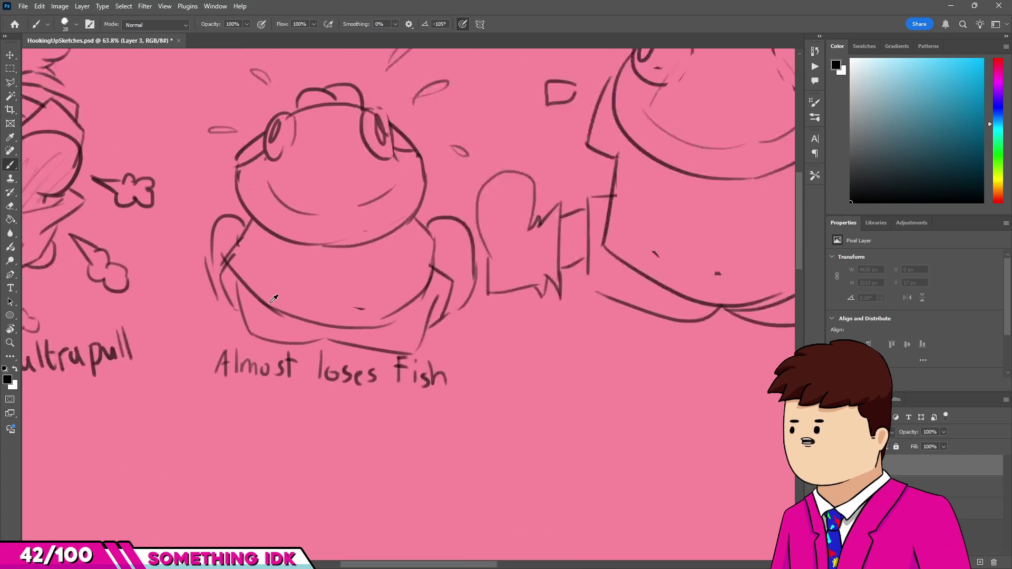
{"action": "scroll", "coordinate": [442, 443], "scroll_direction": "up", "scroll_amount": 2}
{"action": "scroll", "coordinate": [459, 452], "scroll_direction": "up", "scroll_amount": 1}
{"action": "scroll", "coordinate": [474, 384], "scroll_direction": "down", "scroll_amount": 2}
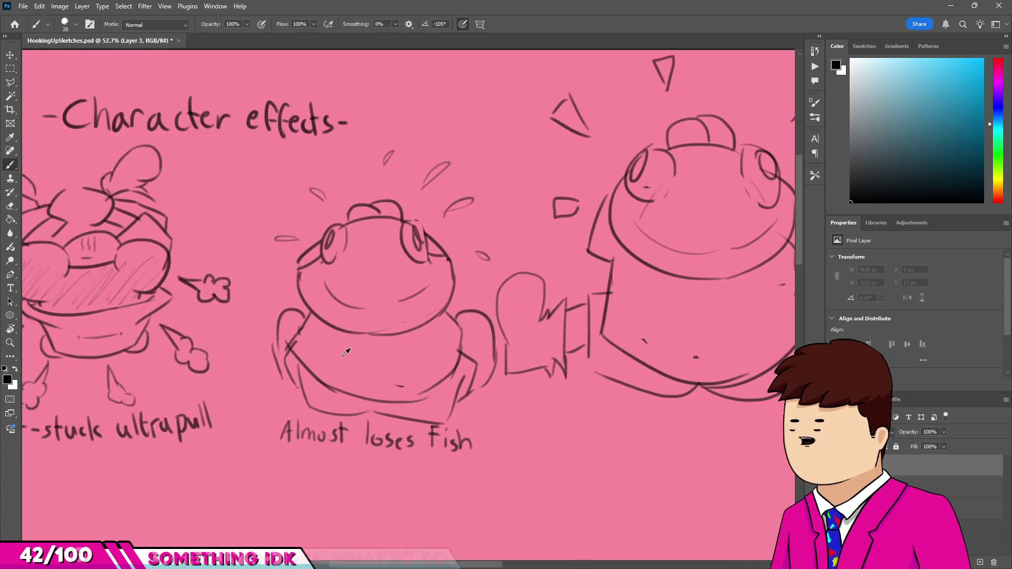
{"action": "scroll", "coordinate": [411, 360], "scroll_direction": "up", "scroll_amount": 1}
{"action": "scroll", "coordinate": [357, 337], "scroll_direction": "up", "scroll_amount": 1}
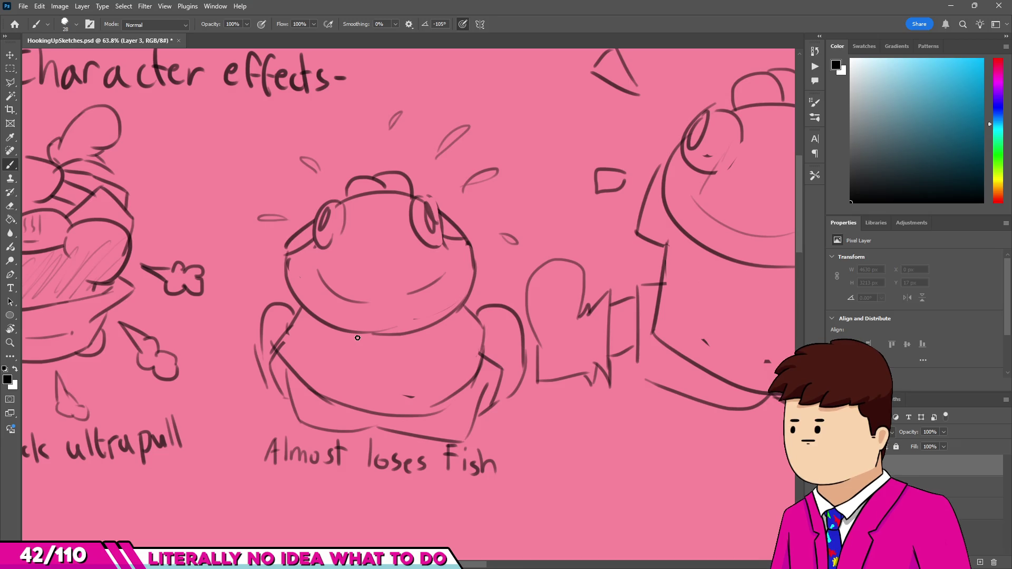
{"action": "scroll", "coordinate": [334, 299], "scroll_direction": "down", "scroll_amount": 2}
{"action": "scroll", "coordinate": [442, 171], "scroll_direction": "up", "scroll_amount": 2}
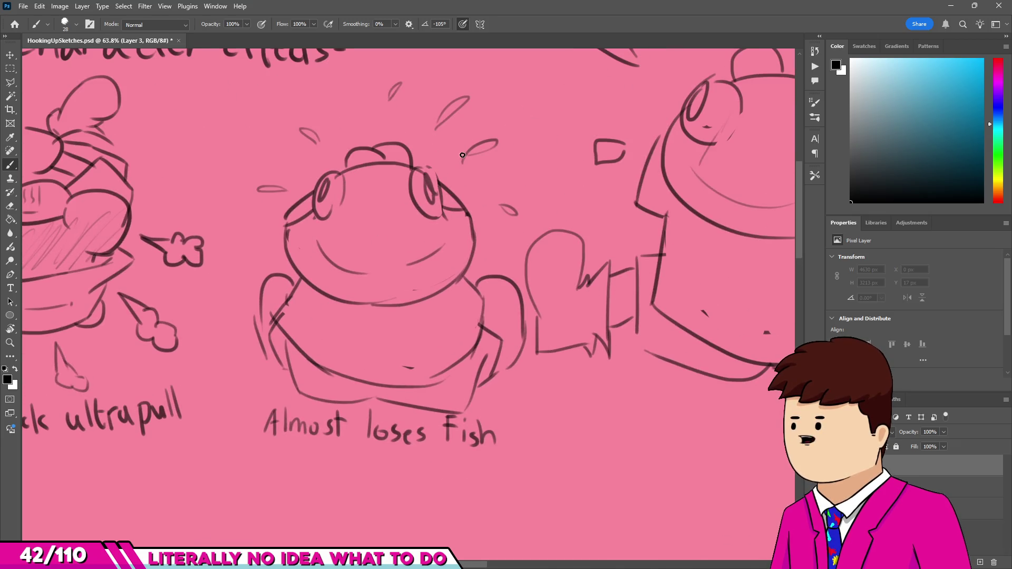
{"action": "scroll", "coordinate": [457, 253], "scroll_direction": "down", "scroll_amount": 1}
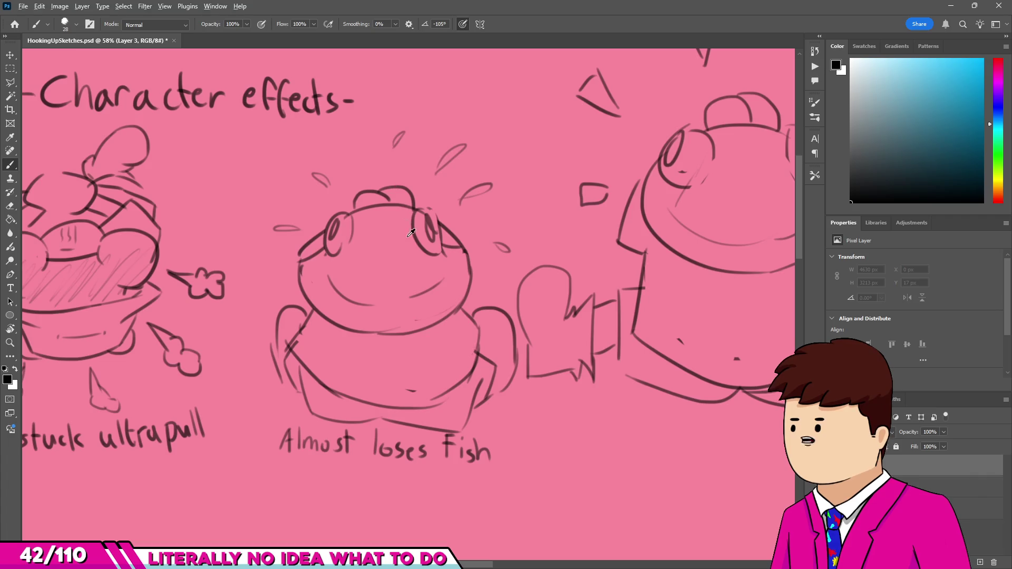
{"action": "scroll", "coordinate": [411, 233], "scroll_direction": "down", "scroll_amount": 1}
{"action": "scroll", "coordinate": [410, 232], "scroll_direction": "up", "scroll_amount": 1}
{"action": "scroll", "coordinate": [403, 237], "scroll_direction": "down", "scroll_amount": 1}
{"action": "scroll", "coordinate": [400, 241], "scroll_direction": "up", "scroll_amount": 1}
{"action": "scroll", "coordinate": [394, 244], "scroll_direction": "down", "scroll_amount": 2}
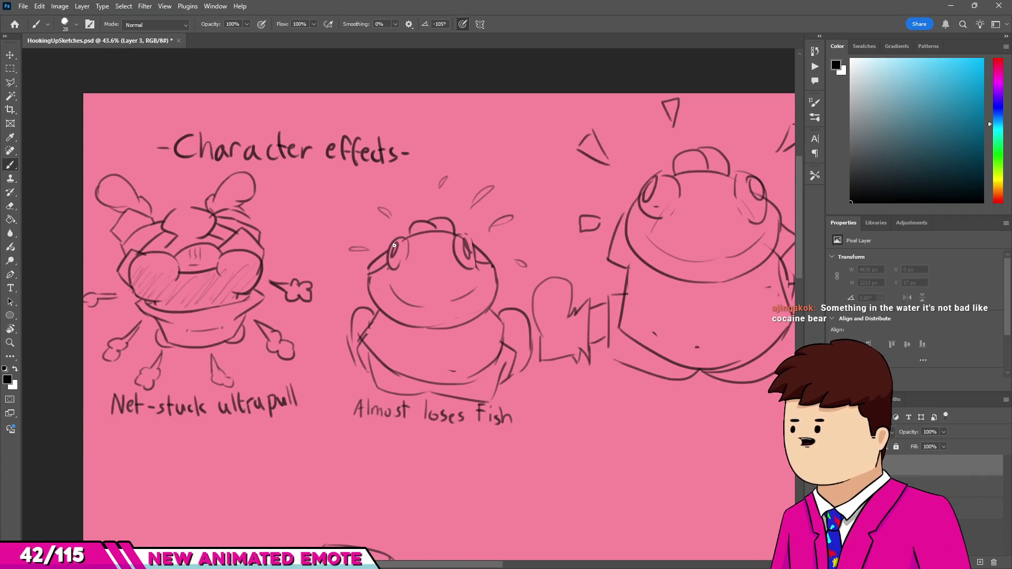
{"action": "scroll", "coordinate": [394, 246], "scroll_direction": "down", "scroll_amount": 2}
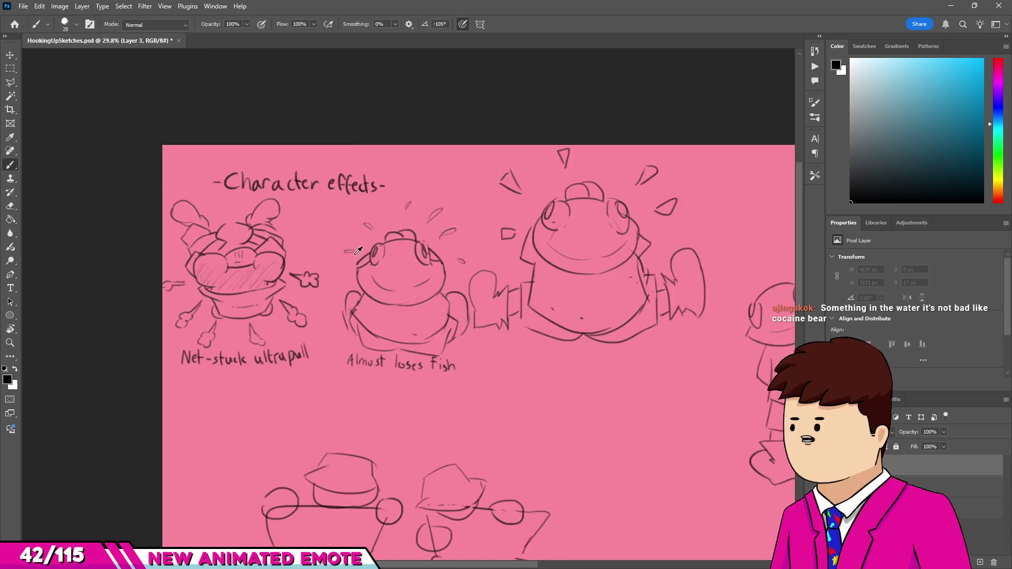
{"action": "scroll", "coordinate": [380, 230], "scroll_direction": "up", "scroll_amount": 1}
{"action": "scroll", "coordinate": [364, 209], "scroll_direction": "up", "scroll_amount": 1}
{"action": "key", "text": "v"}
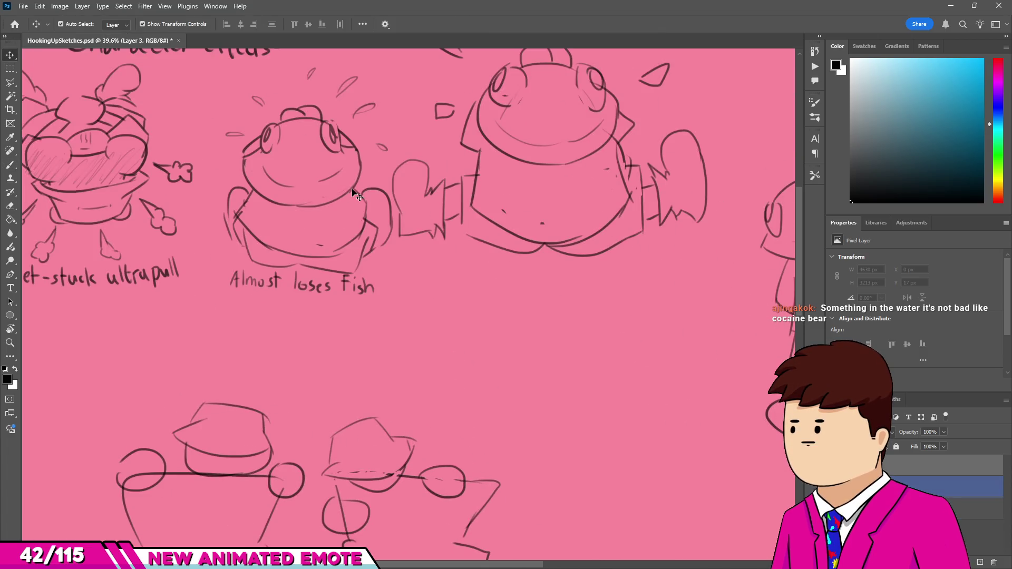
{"action": "left_click", "coordinate": [354, 198]}
{"action": "scroll", "coordinate": [608, 378], "scroll_direction": "up", "scroll_amount": 2}
{"action": "key", "text": "b"}
{"action": "scroll", "coordinate": [512, 239], "scroll_direction": "down", "scroll_amount": 2}
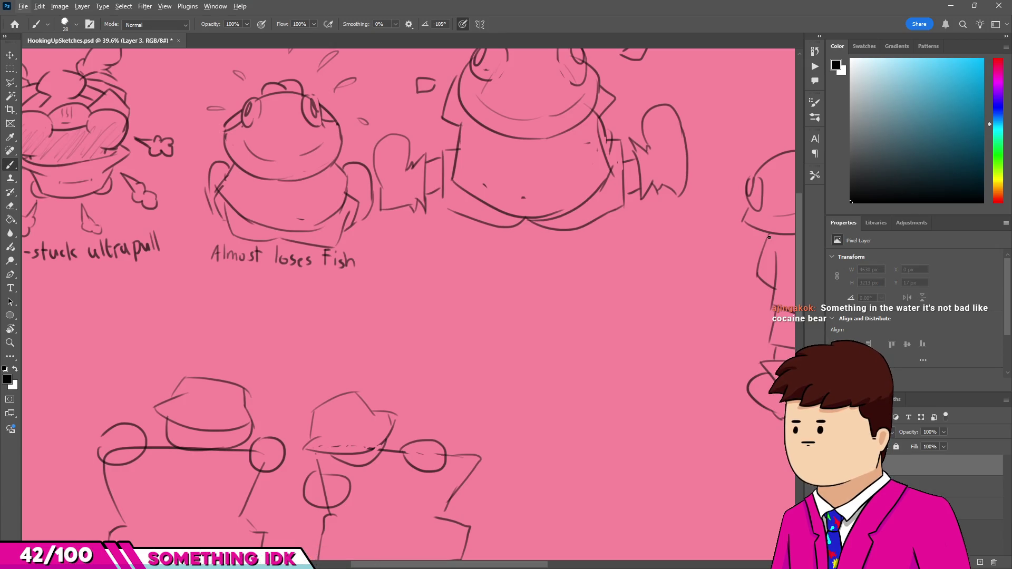
{"action": "scroll", "coordinate": [541, 333], "scroll_direction": "up", "scroll_amount": 5}
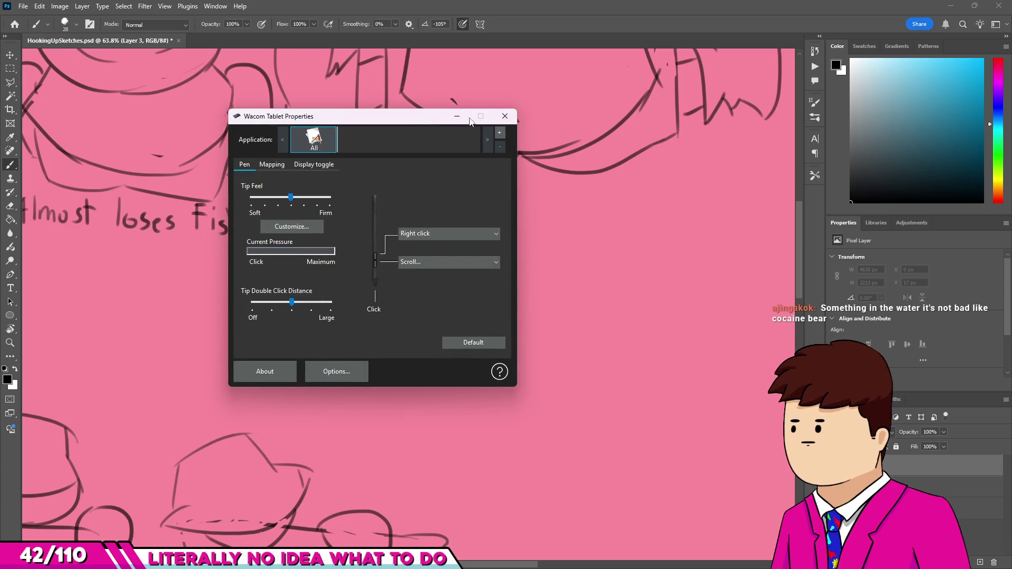
{"action": "left_click_drag", "start_coordinate": [470, 120], "coordinate": [347, 158]}
{"action": "left_click", "coordinate": [381, 155]}
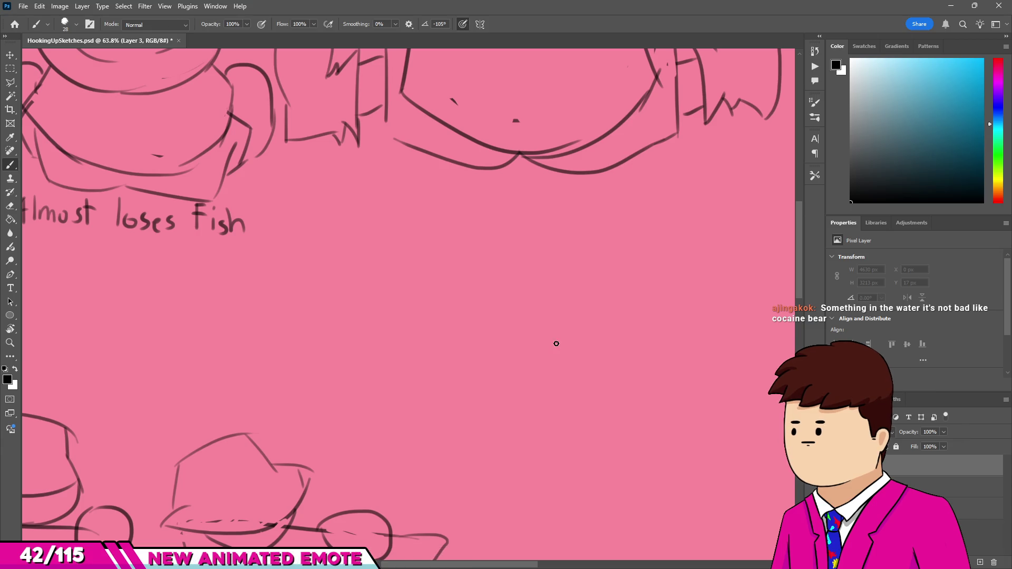
{"action": "left_click_drag", "start_coordinate": [413, 396], "coordinate": [613, 287]}
{"action": "key", "text": "ctrl+z"}
{"action": "left_click_drag", "start_coordinate": [430, 378], "coordinate": [525, 287]}
{"action": "key", "text": "ctrl+z"}
{"action": "left_click_drag", "start_coordinate": [430, 385], "coordinate": [545, 372]}
{"action": "key", "text": "ctrl+z"}
{"action": "mouse_move", "coordinate": [447, 403]}
{"action": "left_mouse_down"}
{"action": "mouse_move", "coordinate": [536, 203]}
{"action": "mouse_move", "coordinate": [610, 388]}
{"action": "mouse_move", "coordinate": [592, 396]}
{"action": "left_mouse_up"}
{"action": "key", "text": "ctrl+z"}
{"action": "key", "text": "ctrl+z"}
{"action": "left_click_drag", "start_coordinate": [436, 396], "coordinate": [637, 344]}
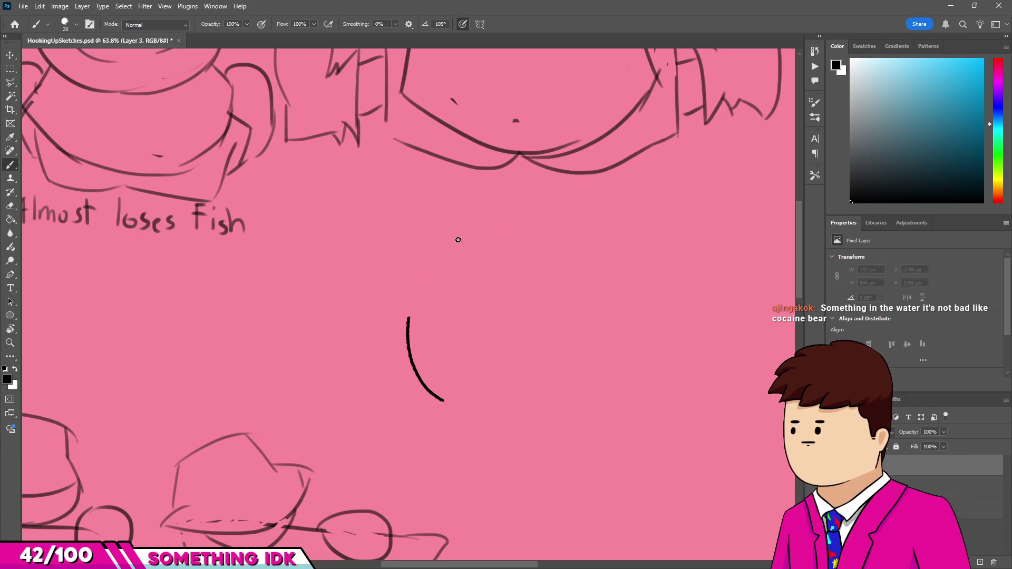
{"action": "key", "text": "ctrl+z"}
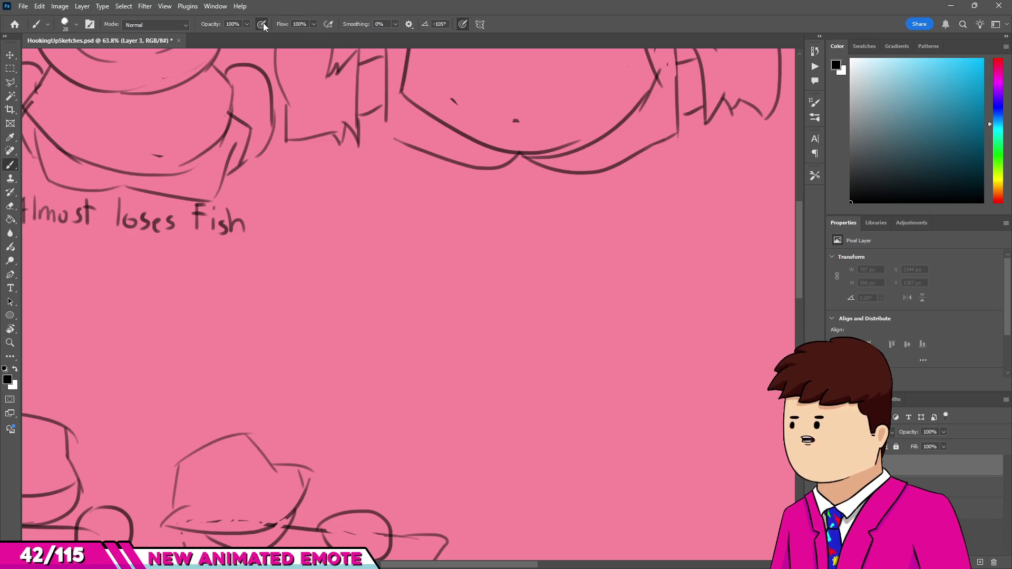
{"action": "scroll", "coordinate": [430, 289], "scroll_direction": "down", "scroll_amount": 3}
{"action": "scroll", "coordinate": [454, 311], "scroll_direction": "up", "scroll_amount": 3}
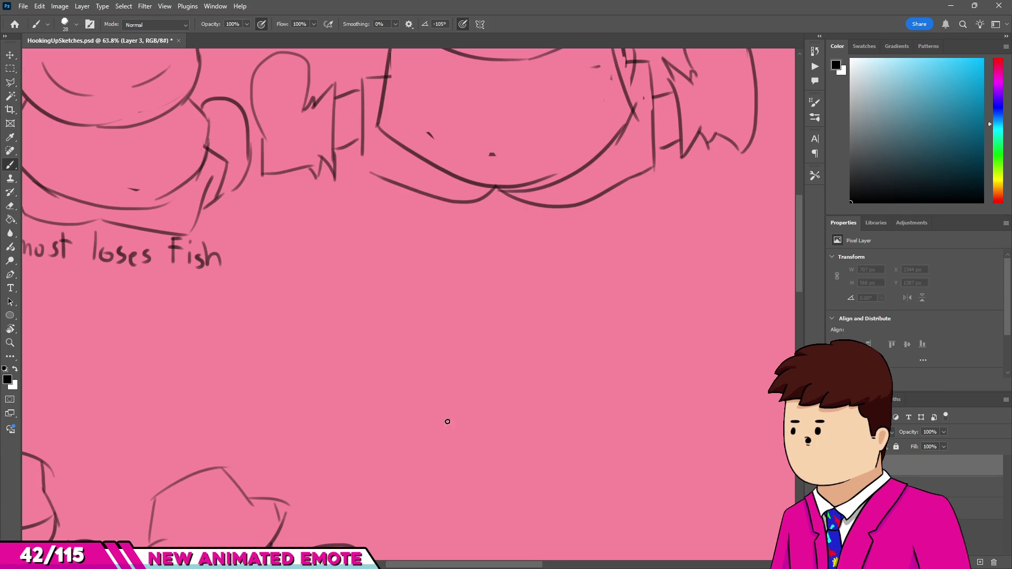
{"action": "left_click_drag", "start_coordinate": [447, 421], "coordinate": [622, 378]}
{"action": "key", "text": "ctrl+z"}
{"action": "left_click_drag", "start_coordinate": [445, 414], "coordinate": [570, 389]}
{"action": "key", "text": "ctrl+z"}
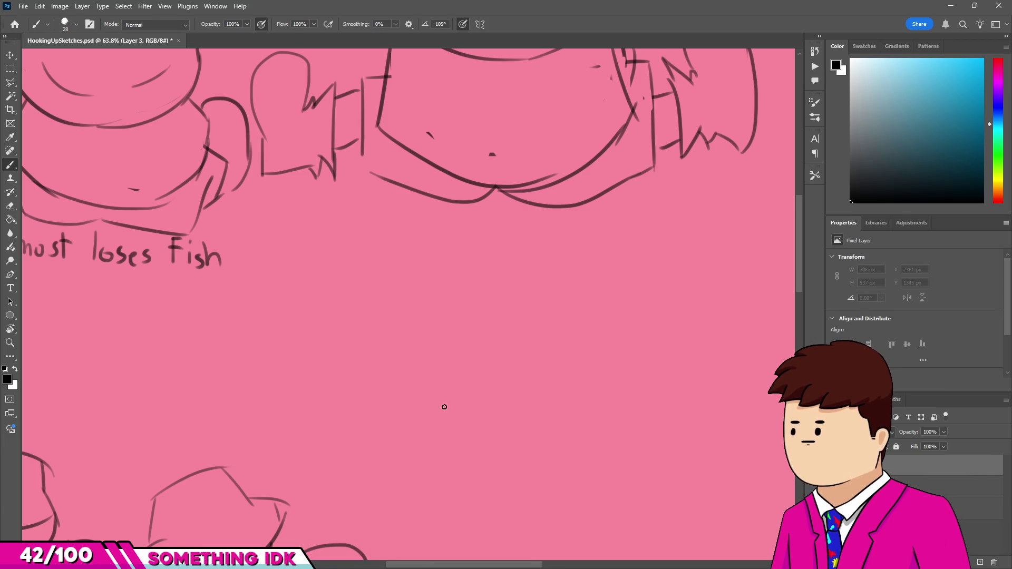
{"action": "left_click_drag", "start_coordinate": [444, 407], "coordinate": [553, 361]}
{"action": "key", "text": "ctrl+z"}
{"action": "mouse_move", "coordinate": [459, 385]}
{"action": "left_mouse_down"}
{"action": "mouse_move", "coordinate": [440, 282]}
{"action": "mouse_move", "coordinate": [608, 399]}
{"action": "left_mouse_up"}
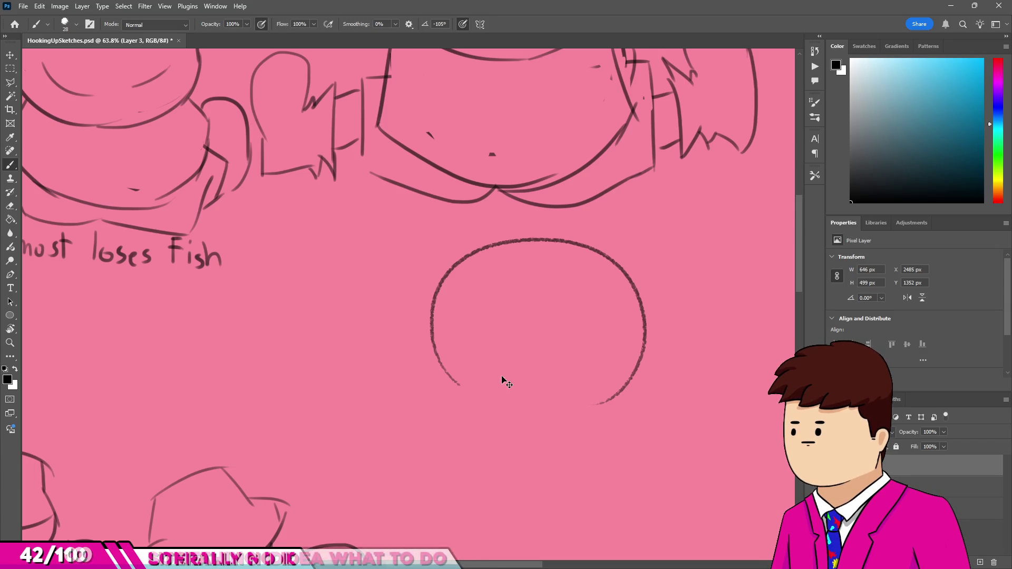
{"action": "key", "text": "ctrl+z"}
{"action": "left_click_drag", "start_coordinate": [504, 250], "coordinate": [600, 387]}
{"action": "key", "text": "ctrl+z"}
{"action": "mouse_move", "coordinate": [463, 274]}
{"action": "left_mouse_down"}
{"action": "mouse_move", "coordinate": [653, 340]}
{"action": "mouse_move", "coordinate": [614, 279]}
{"action": "left_mouse_up"}
{"action": "key", "text": "ctrl+z"}
{"action": "key", "text": "ctrl+z"}
{"action": "left_click_drag", "start_coordinate": [495, 258], "coordinate": [578, 260]}
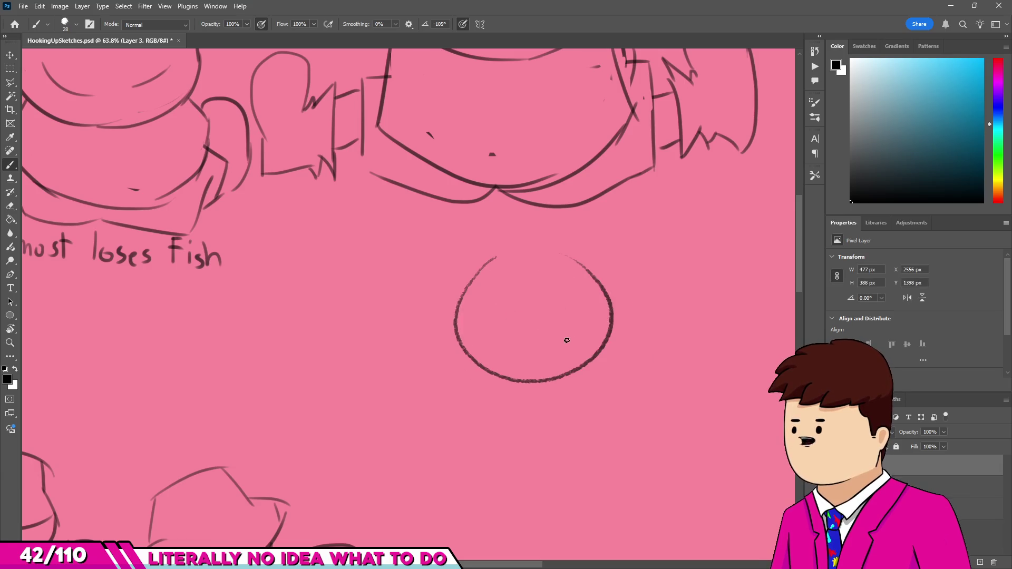
{"action": "key", "text": "ctrl+z"}
{"action": "mouse_move", "coordinate": [471, 273]}
{"action": "left_mouse_down"}
{"action": "mouse_move", "coordinate": [435, 339]}
{"action": "mouse_move", "coordinate": [543, 312]}
{"action": "left_mouse_up"}
{"action": "key", "text": "ctrl+z"}
{"action": "left_click_drag", "start_coordinate": [478, 271], "coordinate": [561, 266]}
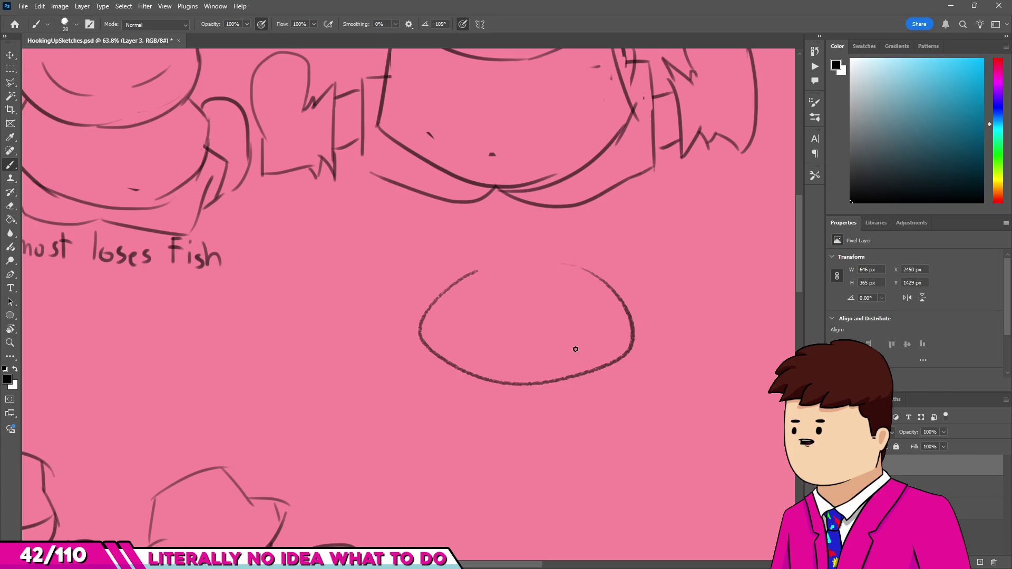
{"action": "key", "text": "ctrl+z"}
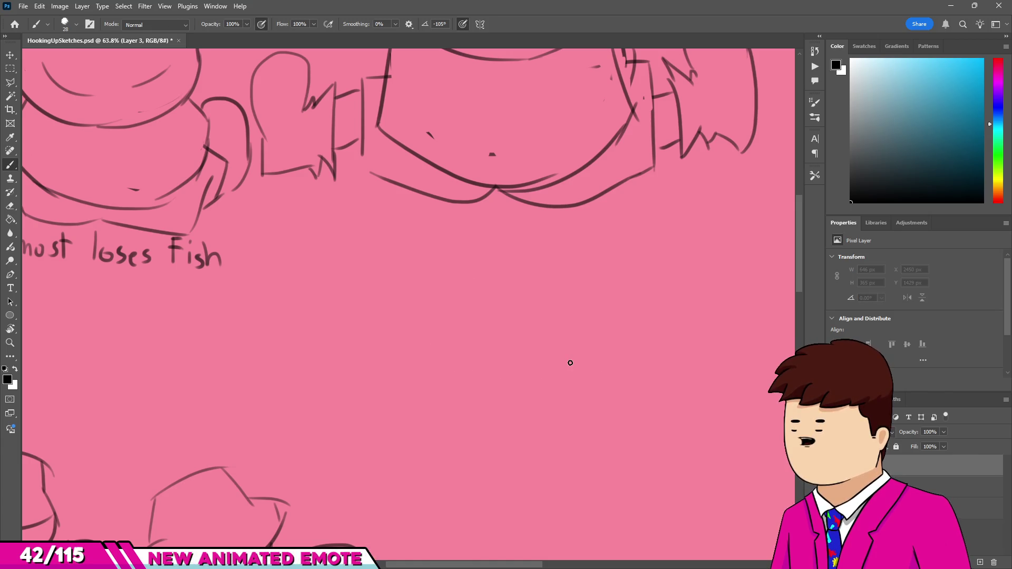
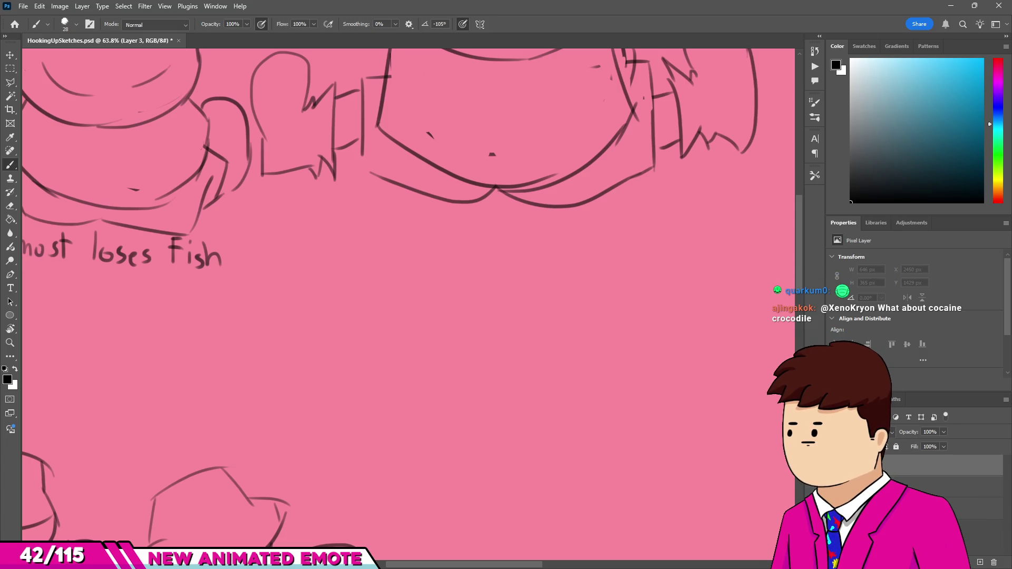
Switch from Photoshop to the Unity editor showing the Fishing_Lake scene.
{"action": "key", "text": "alt+Tab"}
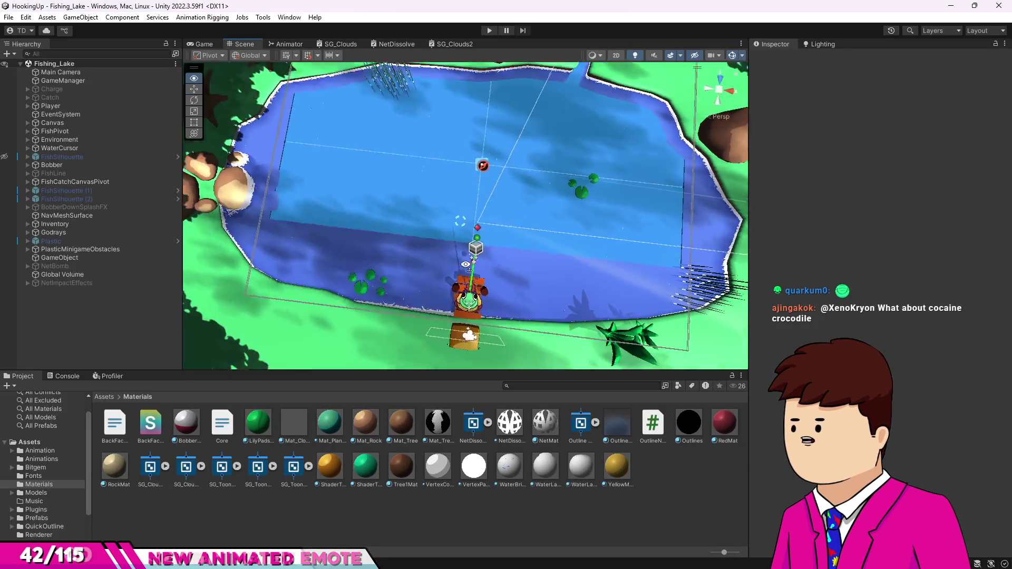
Orbit the Unity Scene view around the pond, dock and frog from low and high angles.
{"action": "mouse_move", "coordinate": [466, 264]}
{"action": "left_mouse_down"}
{"action": "mouse_move", "coordinate": [405, 262]}
{"action": "mouse_move", "coordinate": [487, 229]}
{"action": "left_mouse_up"}
{"action": "scroll", "coordinate": [443, 238], "scroll_direction": "down", "scroll_amount": 5}
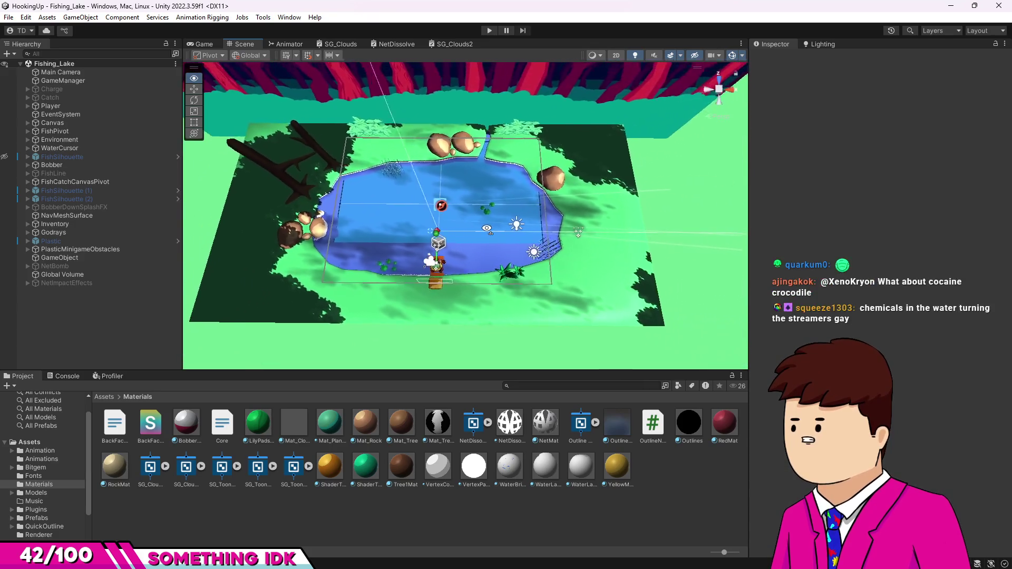
{"action": "scroll", "coordinate": [487, 229], "scroll_direction": "up", "scroll_amount": 2}
{"action": "scroll", "coordinate": [482, 234], "scroll_direction": "up", "scroll_amount": 2}
{"action": "scroll", "coordinate": [479, 238], "scroll_direction": "up", "scroll_amount": 2}
{"action": "scroll", "coordinate": [473, 241], "scroll_direction": "up", "scroll_amount": 2}
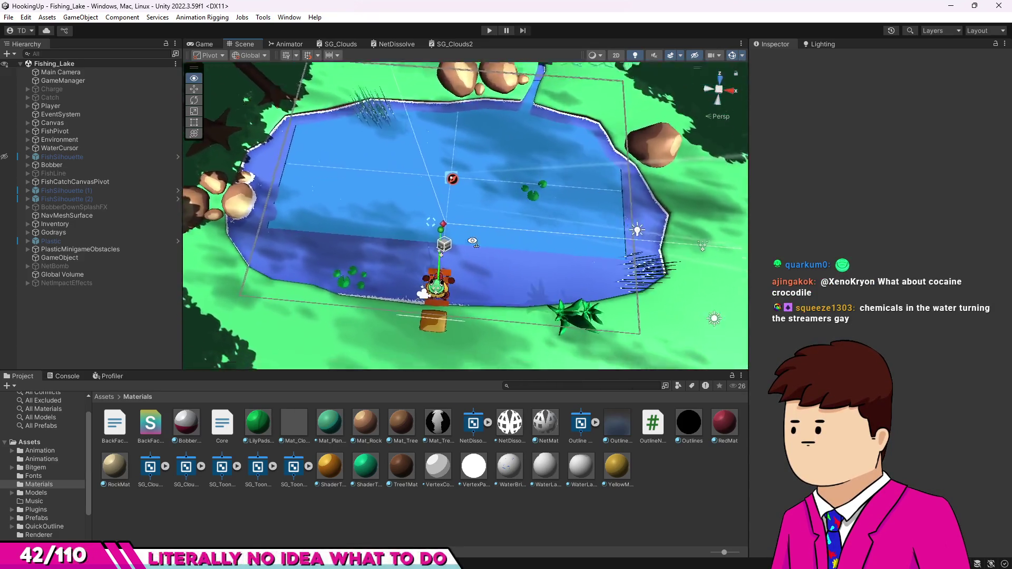
{"action": "scroll", "coordinate": [472, 241], "scroll_direction": "up", "scroll_amount": 3}
{"action": "scroll", "coordinate": [474, 316], "scroll_direction": "down", "scroll_amount": 3}
{"action": "scroll", "coordinate": [482, 253], "scroll_direction": "up", "scroll_amount": 1}
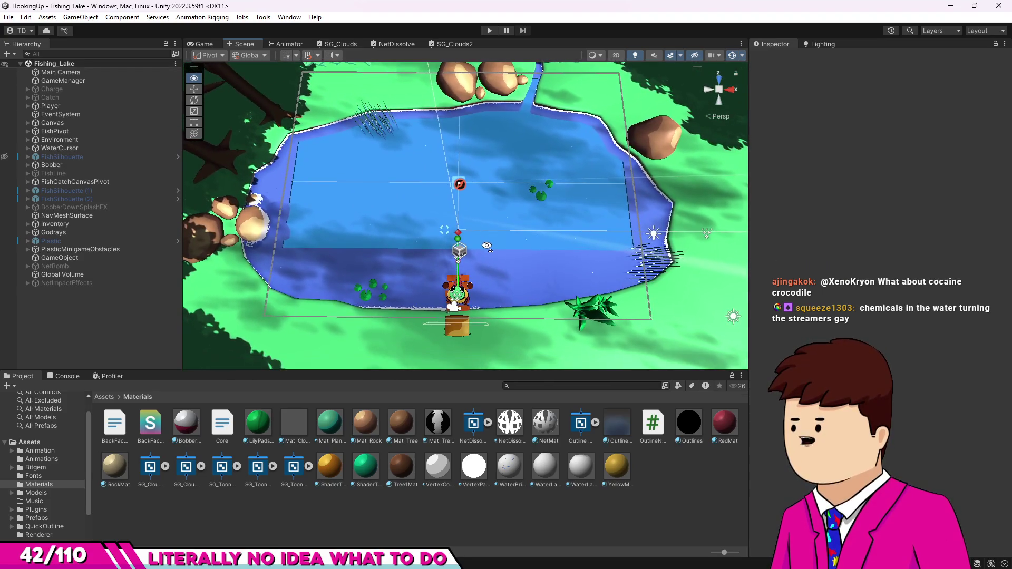
{"action": "mouse_move", "coordinate": [486, 246]}
{"action": "left_mouse_down", "text": "alt"}
{"action": "mouse_move", "coordinate": [603, 224]}
{"action": "mouse_move", "coordinate": [471, 257]}
{"action": "left_mouse_up", "text": "alt"}
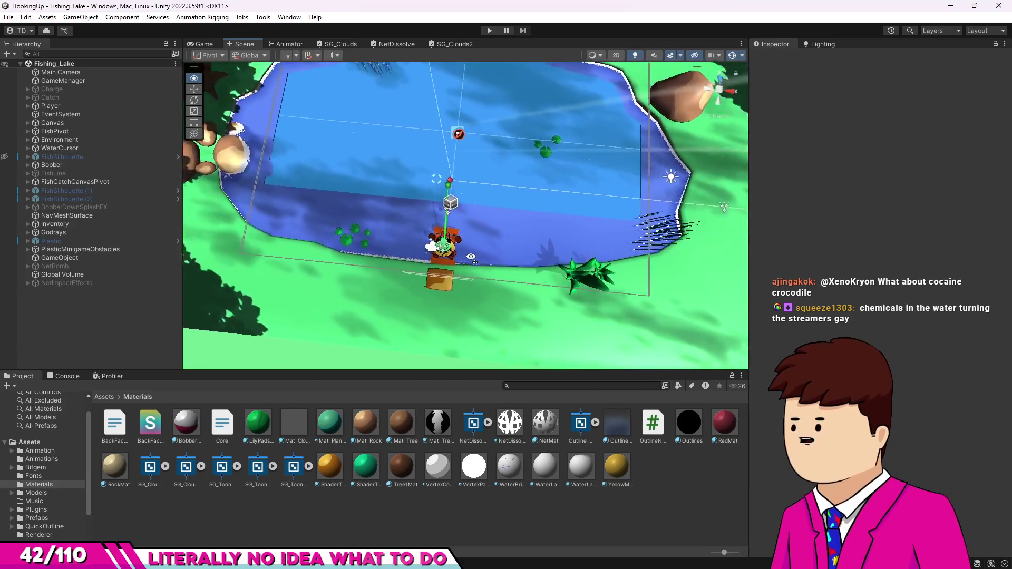
{"action": "mouse_move", "coordinate": [470, 257]}
{"action": "left_mouse_down", "text": "alt"}
{"action": "mouse_move", "coordinate": [490, 254]}
{"action": "mouse_move", "coordinate": [488, 246]}
{"action": "left_mouse_up", "text": "alt"}
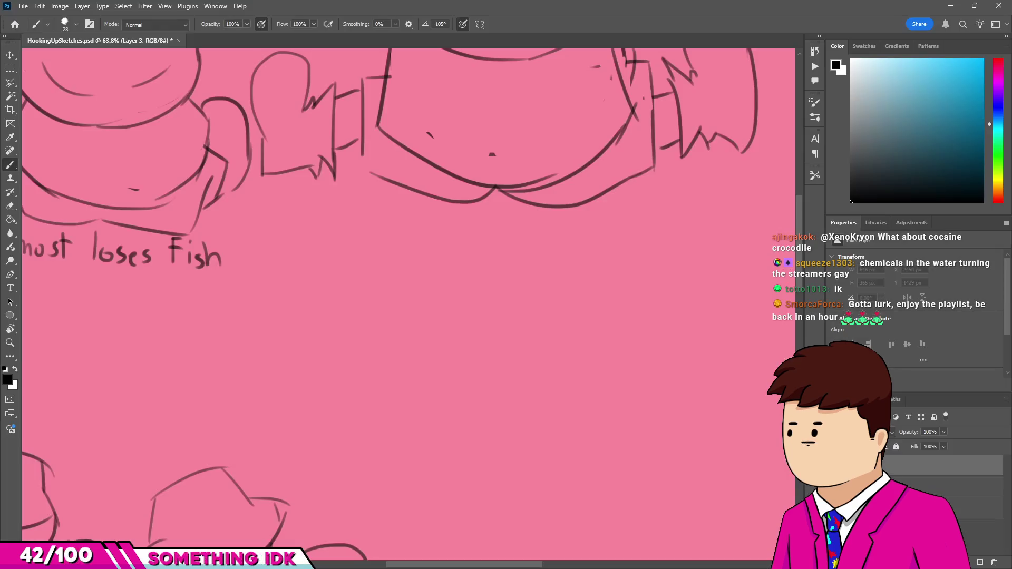
{"action": "scroll", "coordinate": [175, 242], "scroll_direction": "down", "scroll_amount": 2}
{"action": "scroll", "coordinate": [345, 300], "scroll_direction": "up", "scroll_amount": 3}
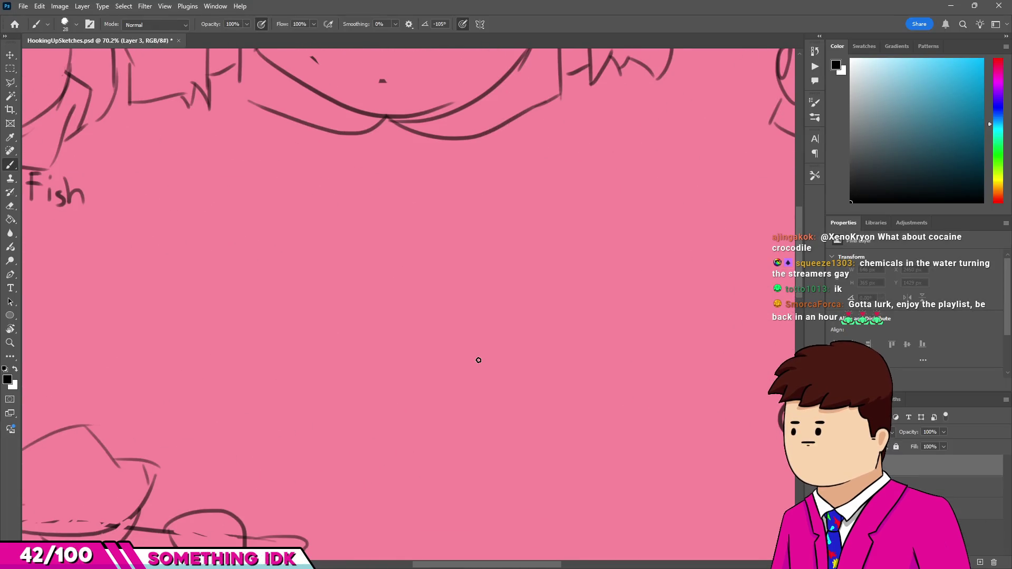
Sketch a small oval below the character sketches with a clean inner ellipse, undoing rough attempts.
{"action": "left_click_drag", "start_coordinate": [340, 236], "coordinate": [487, 369]}
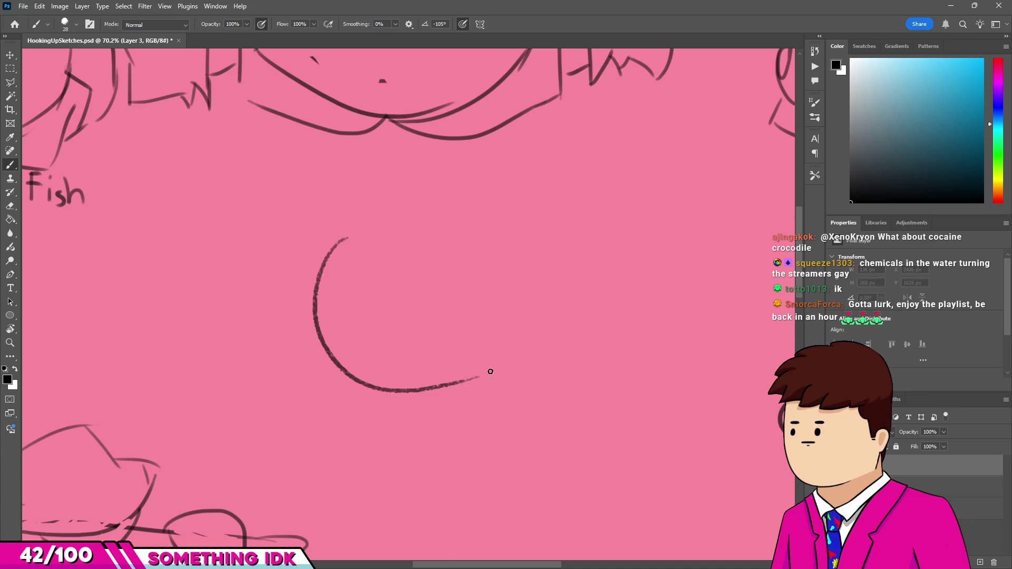
{"action": "key", "text": "ctrl+z"}
{"action": "left_click_drag", "start_coordinate": [361, 244], "coordinate": [511, 229]}
{"action": "scroll", "coordinate": [385, 388], "scroll_direction": "down", "scroll_amount": 5}
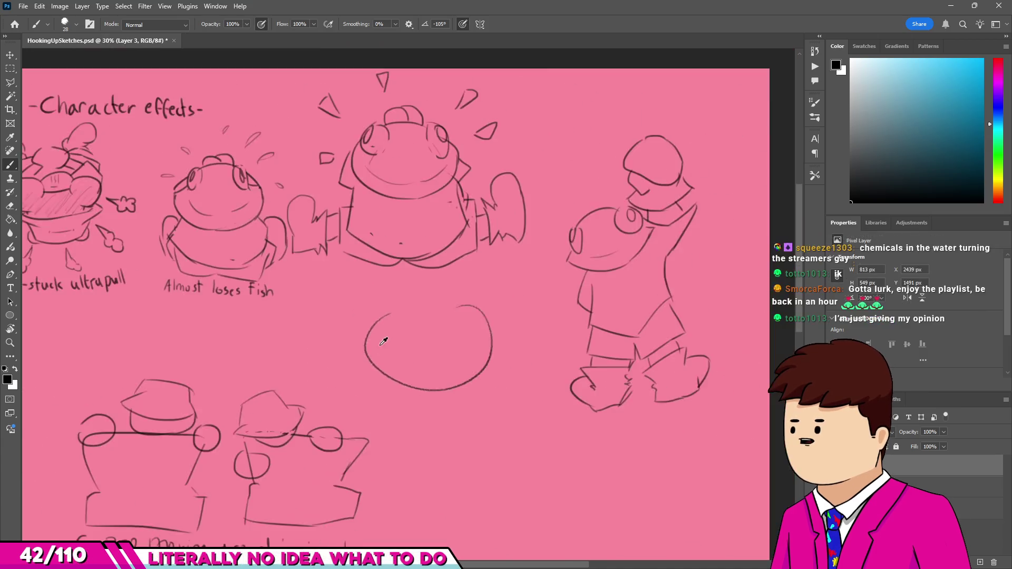
{"action": "scroll", "coordinate": [418, 317], "scroll_direction": "up", "scroll_amount": 1}
{"action": "scroll", "coordinate": [417, 322], "scroll_direction": "up", "scroll_amount": 2}
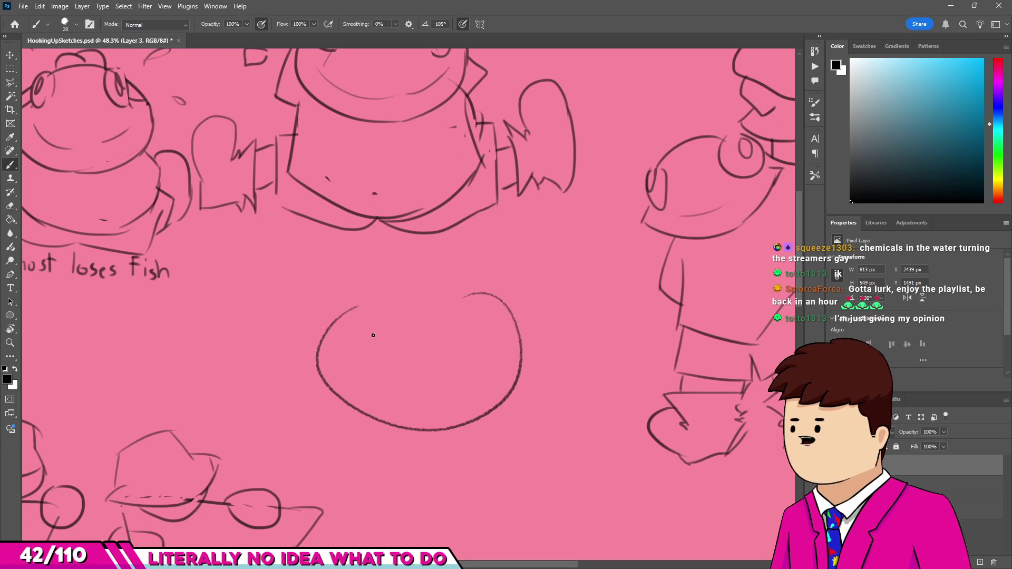
{"action": "key", "text": "ctrl+z"}
{"action": "left_click_drag", "start_coordinate": [361, 323], "coordinate": [395, 379]}
{"action": "key", "text": "ctrl+z"}
{"action": "key", "text": "ctrl+z"}
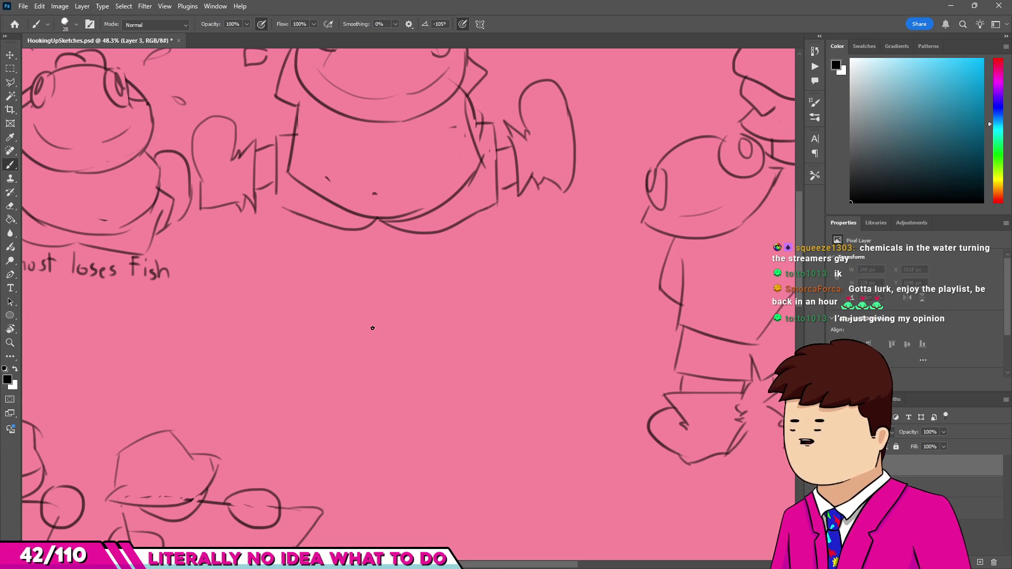
{"action": "left_click_drag", "start_coordinate": [368, 324], "coordinate": [370, 326]}
{"action": "mouse_move", "coordinate": [376, 348]}
{"action": "left_mouse_down"}
{"action": "mouse_move", "coordinate": [373, 339]}
{"action": "mouse_move", "coordinate": [384, 379]}
{"action": "left_mouse_up"}
{"action": "key", "text": "ctrl+z"}
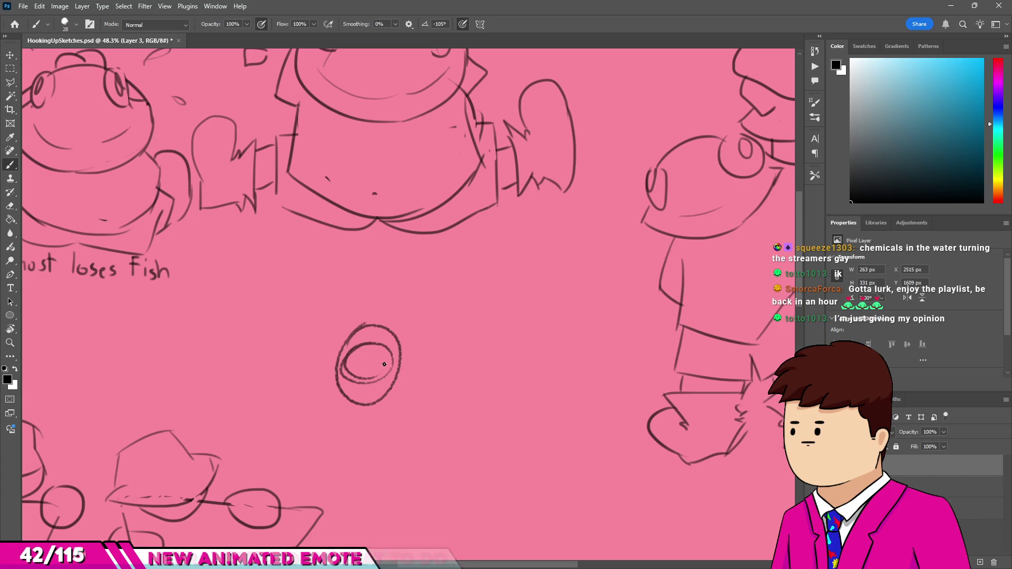
{"action": "key", "text": "ctrl+z"}
{"action": "left_click_drag", "start_coordinate": [370, 341], "coordinate": [385, 381]}
{"action": "key", "text": "ctrl+z"}
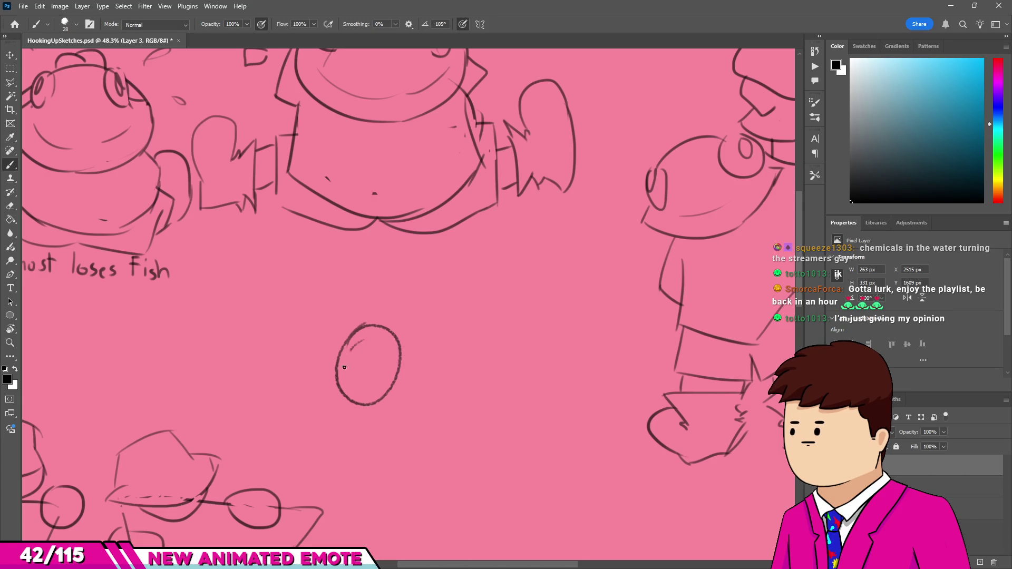
{"action": "left_click_drag", "start_coordinate": [367, 342], "coordinate": [372, 343]}
Add a second ringed oval to the right and an arc sweeping over both ovals.
{"action": "mouse_move", "coordinate": [498, 331]}
{"action": "left_mouse_down"}
{"action": "mouse_move", "coordinate": [464, 372]}
{"action": "mouse_move", "coordinate": [500, 362]}
{"action": "mouse_move", "coordinate": [468, 332]}
{"action": "mouse_move", "coordinate": [489, 345]}
{"action": "left_mouse_up"}
{"action": "key", "text": "ctrl+z"}
{"action": "key", "text": "ctrl+z"}
{"action": "key", "text": "ctrl+z"}
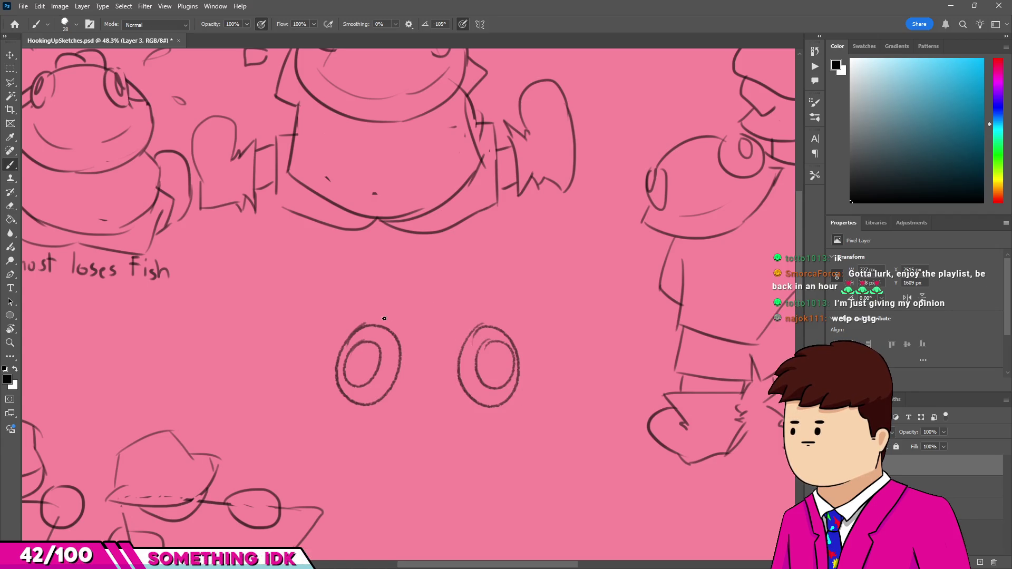
{"action": "mouse_move", "coordinate": [341, 345]}
{"action": "left_mouse_down"}
{"action": "mouse_move", "coordinate": [358, 308]}
{"action": "mouse_move", "coordinate": [392, 306]}
{"action": "left_mouse_up"}
{"action": "key", "text": "ctrl+z"}
{"action": "key", "text": "ctrl+z"}
{"action": "left_click_drag", "start_coordinate": [350, 340], "coordinate": [531, 338]}
{"action": "key", "text": "ctrl+z"}
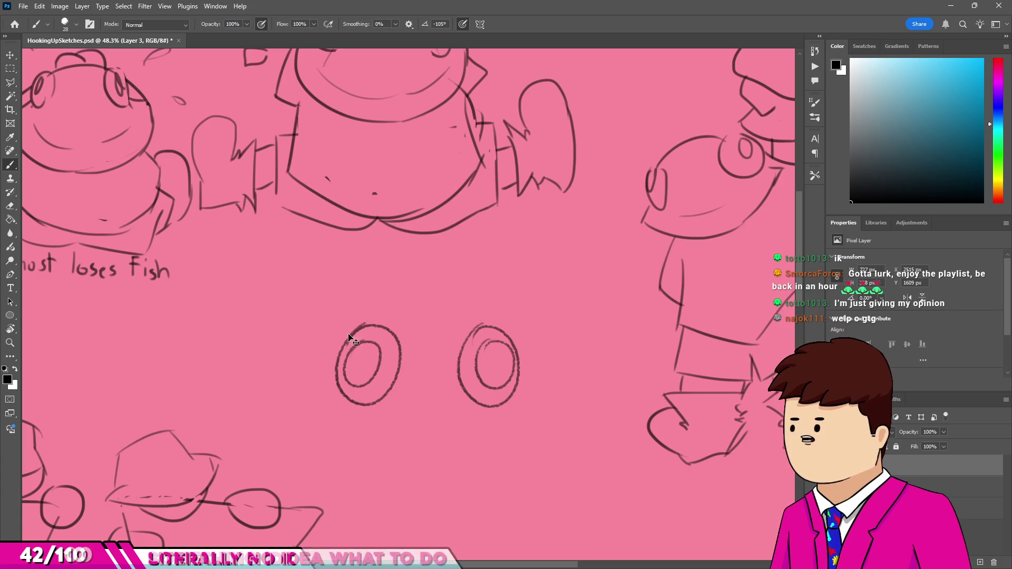
{"action": "left_click_drag", "start_coordinate": [350, 341], "coordinate": [549, 306]}
{"action": "key", "text": "ctrl+z"}
{"action": "left_click_drag", "start_coordinate": [335, 325], "coordinate": [526, 325]}
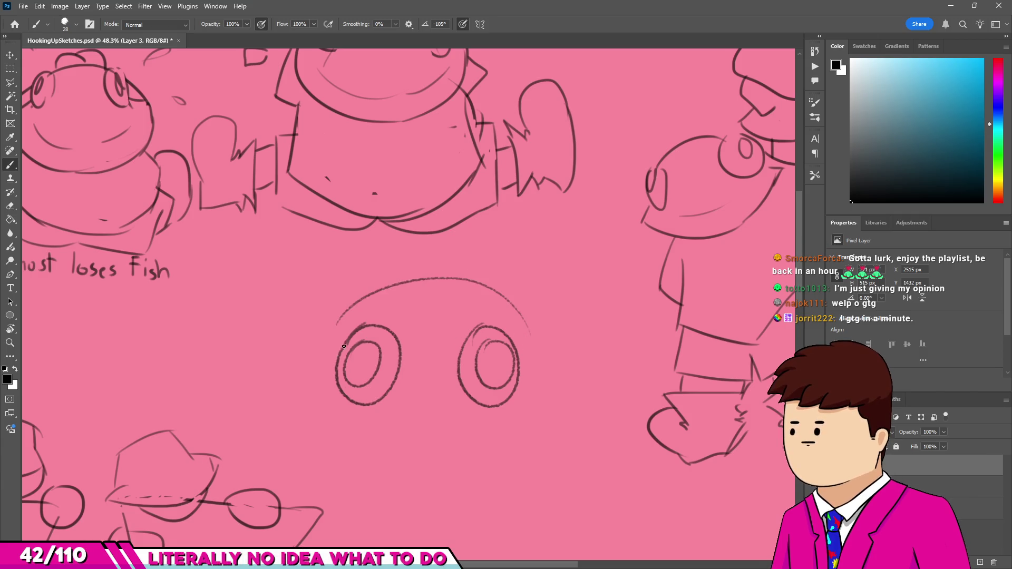
Draw the larger outer outline around the two ovals with a short brow stroke between them.
{"action": "left_click_drag", "start_coordinate": [337, 321], "coordinate": [359, 421]}
{"action": "left_click_drag", "start_coordinate": [334, 389], "coordinate": [528, 391]}
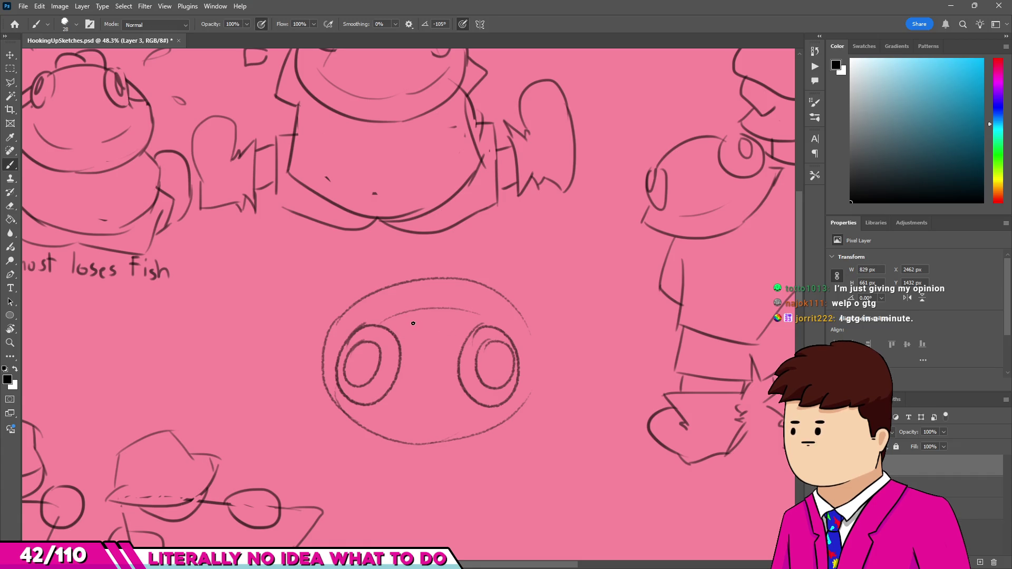
{"action": "left_click_drag", "start_coordinate": [410, 323], "coordinate": [446, 322]}
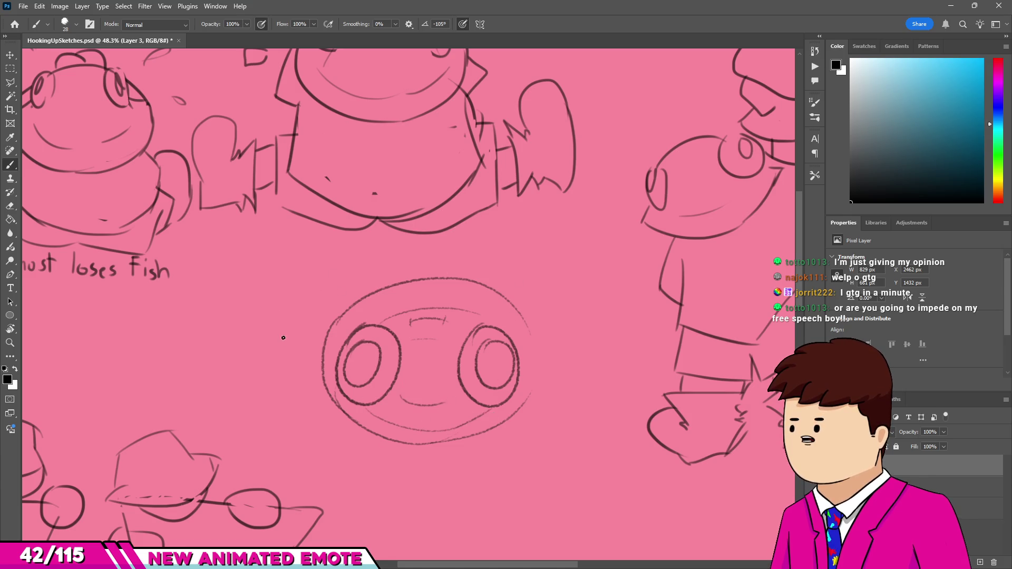
Try tick and curved motion strokes around the outline and undo them.
{"action": "left_click_drag", "start_coordinate": [285, 342], "coordinate": [284, 353]}
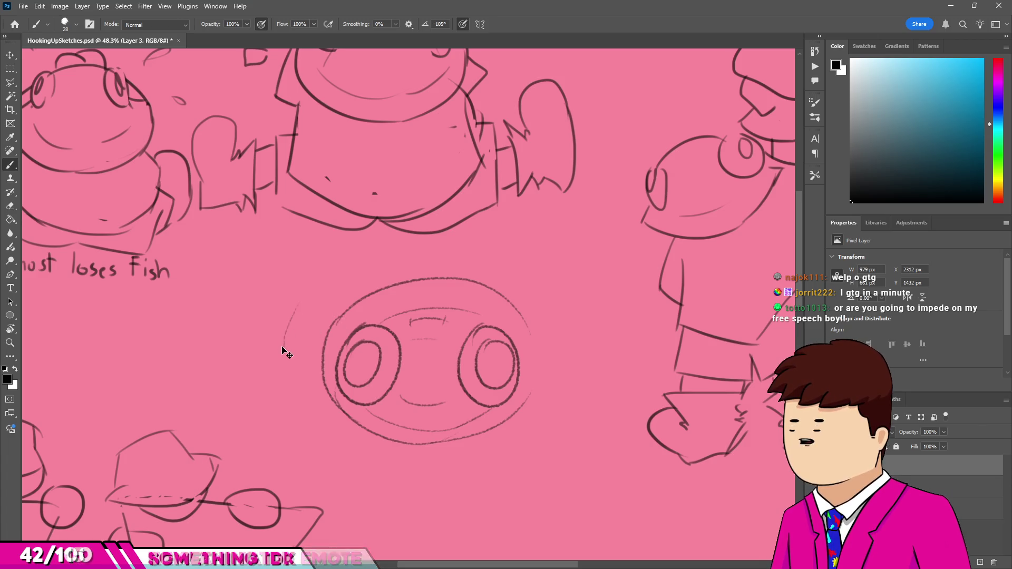
{"action": "left_click_drag", "start_coordinate": [321, 273], "coordinate": [279, 342]}
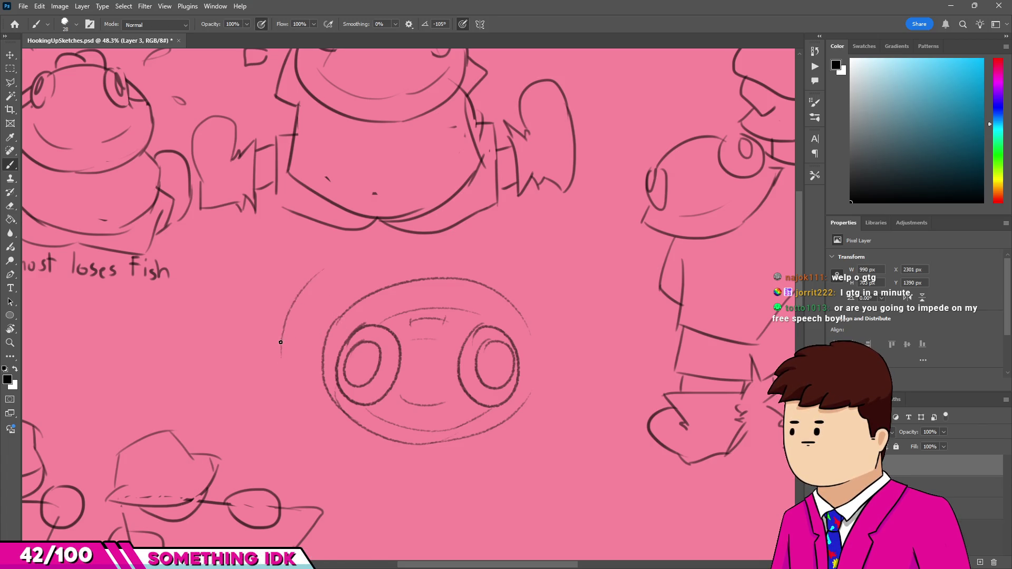
{"action": "key", "text": "ctrl+z"}
{"action": "left_click_drag", "start_coordinate": [471, 256], "coordinate": [538, 297]}
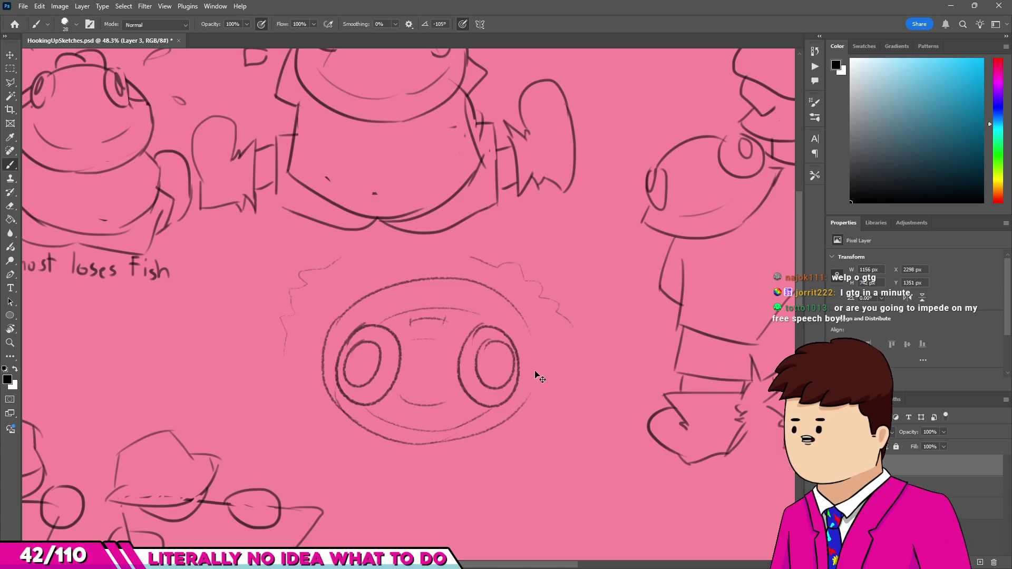
{"action": "key", "text": "ctrl+z"}
{"action": "mouse_move", "coordinate": [351, 283]}
{"action": "left_mouse_down"}
{"action": "mouse_move", "coordinate": [288, 350]}
{"action": "mouse_move", "coordinate": [325, 285]}
{"action": "left_mouse_up"}
{"action": "key", "text": "ctrl+z"}
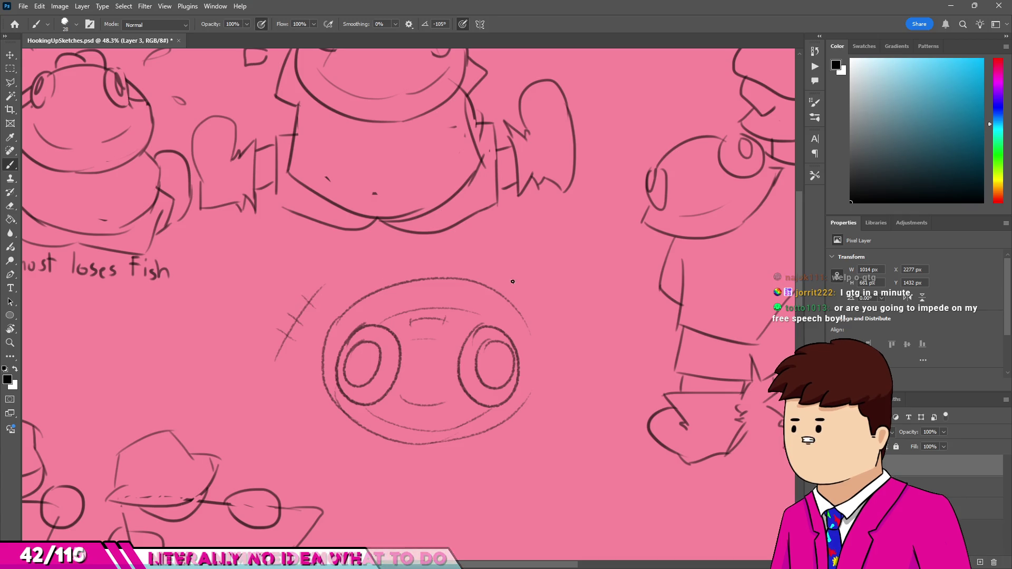
Add a hatched arc at the outline's top right and zigzag puff edges at lower right and left.
{"action": "left_click_drag", "start_coordinate": [490, 265], "coordinate": [549, 347]}
{"action": "mouse_move", "coordinate": [512, 282]}
{"action": "left_mouse_down"}
{"action": "mouse_move", "coordinate": [525, 273]}
{"action": "mouse_move", "coordinate": [550, 312]}
{"action": "left_mouse_up"}
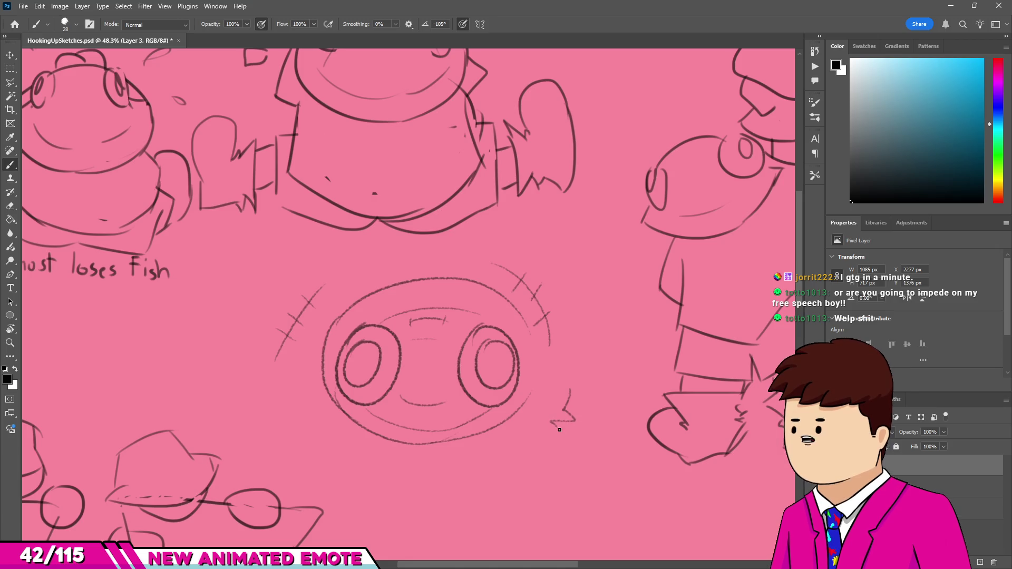
{"action": "left_click_drag", "start_coordinate": [569, 387], "coordinate": [511, 475]}
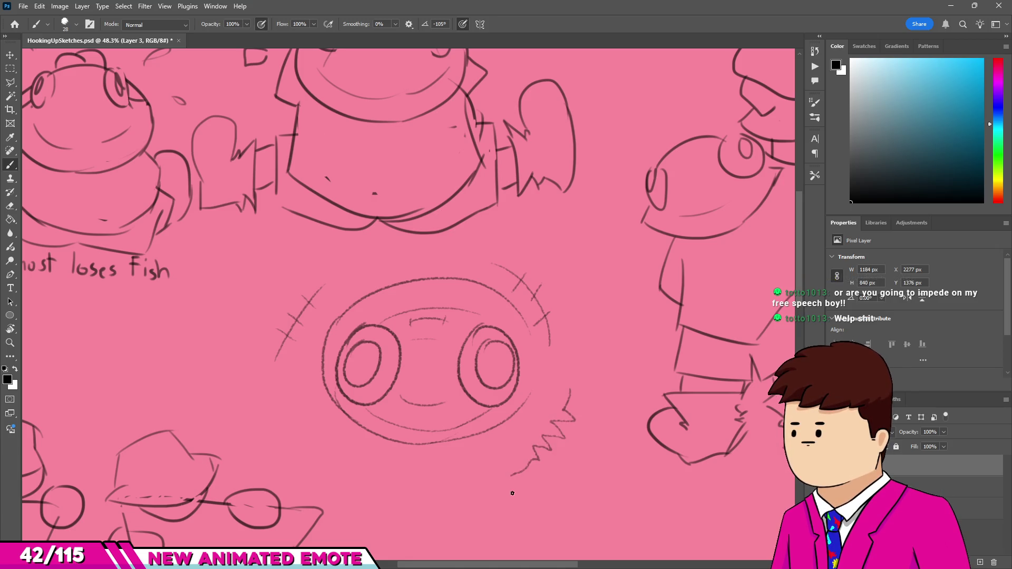
{"action": "left_click_drag", "start_coordinate": [305, 419], "coordinate": [335, 451]}
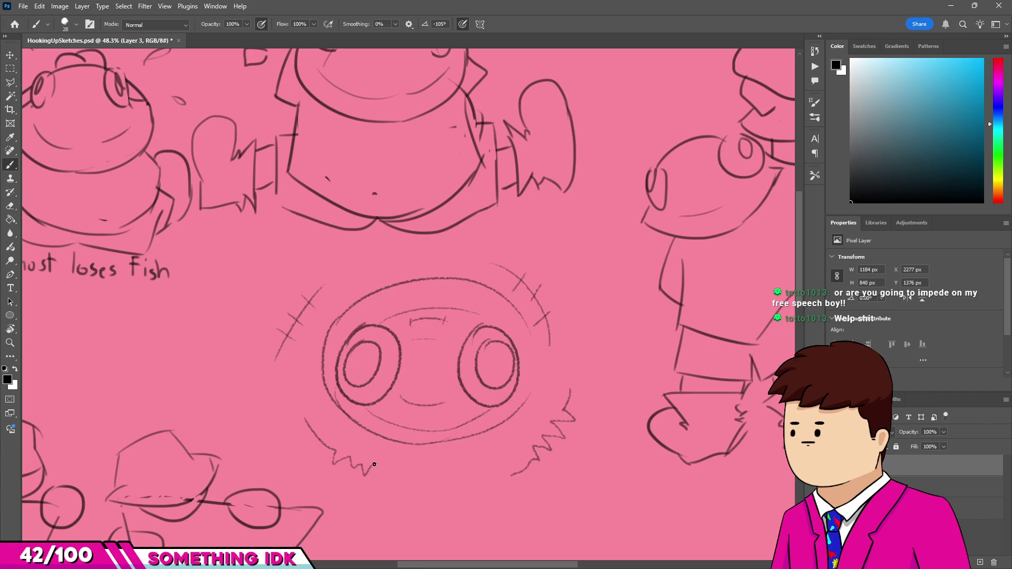
{"action": "scroll", "coordinate": [443, 487], "scroll_direction": "down", "scroll_amount": 2, "text": "alt"}
{"action": "scroll", "coordinate": [446, 474], "scroll_direction": "down", "scroll_amount": 1, "text": "alt"}
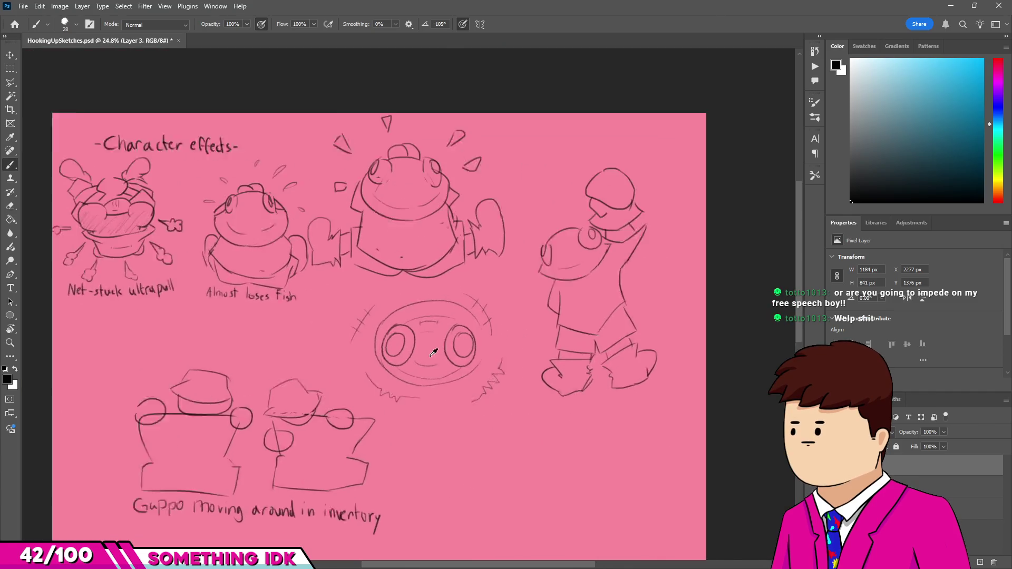
{"action": "scroll", "coordinate": [451, 462], "scroll_direction": "up", "scroll_amount": 3, "text": "alt"}
{"action": "scroll", "coordinate": [456, 448], "scroll_direction": "down", "scroll_amount": 1, "text": "alt"}
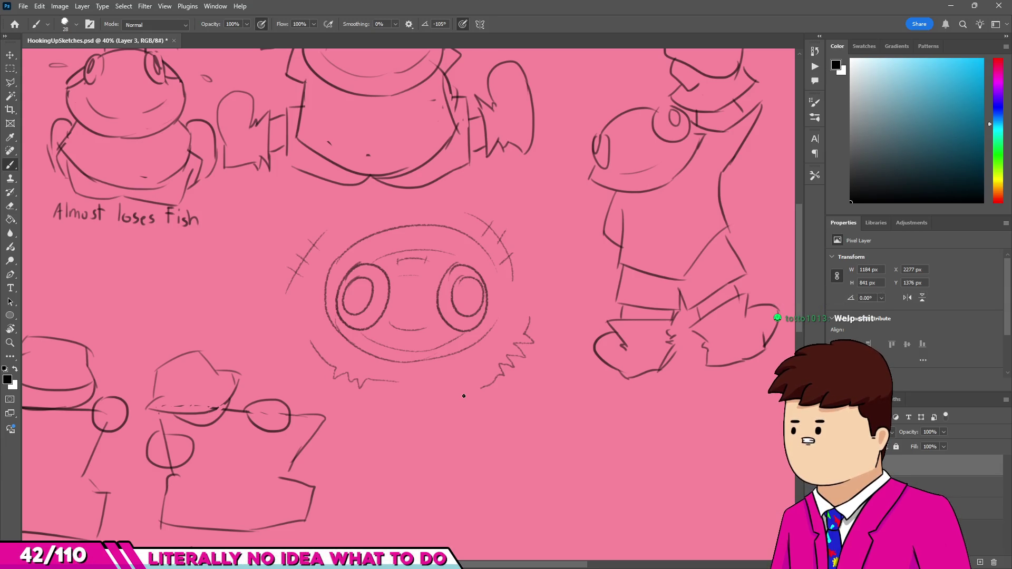
{"action": "scroll", "coordinate": [469, 389], "scroll_direction": "down", "scroll_amount": 2, "text": "alt"}
{"action": "scroll", "coordinate": [429, 290], "scroll_direction": "up", "scroll_amount": 2, "text": "alt"}
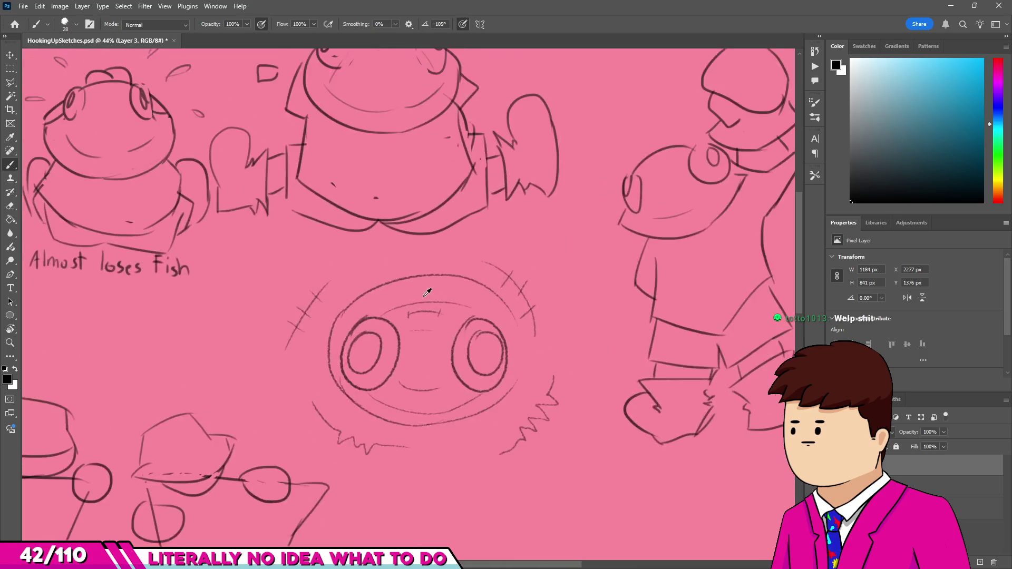
{"action": "scroll", "coordinate": [429, 289], "scroll_direction": "down", "scroll_amount": 2, "text": "alt"}
{"action": "scroll", "coordinate": [388, 306], "scroll_direction": "up", "scroll_amount": 3, "text": "alt"}
{"action": "scroll", "coordinate": [388, 306], "scroll_direction": "down", "scroll_amount": 2, "text": "alt"}
{"action": "scroll", "coordinate": [543, 328], "scroll_direction": "up", "scroll_amount": 2, "text": "alt"}
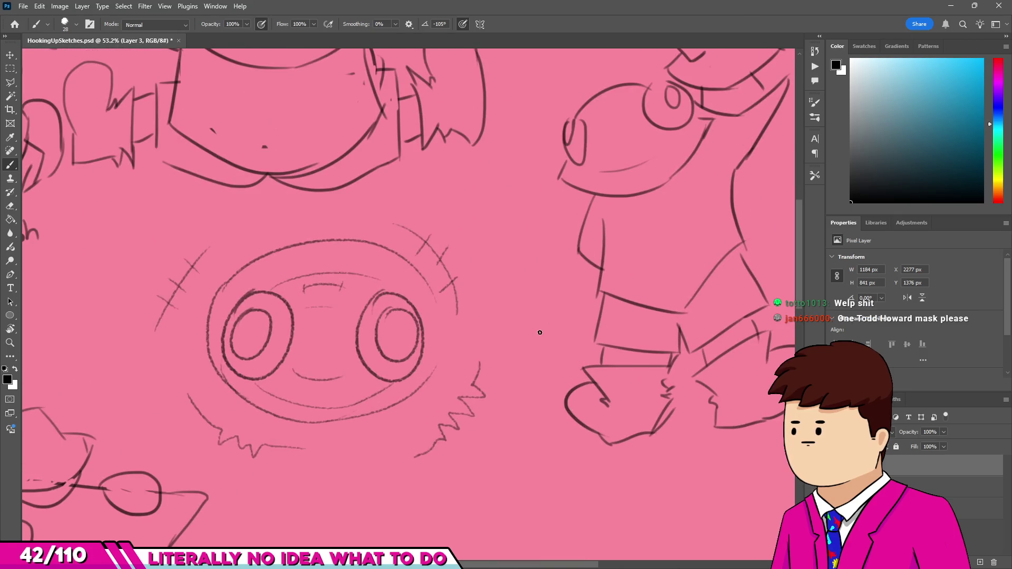
{"action": "scroll", "coordinate": [537, 335], "scroll_direction": "down", "scroll_amount": 2, "text": "alt"}
{"action": "scroll", "coordinate": [535, 328], "scroll_direction": "up", "scroll_amount": 3, "text": "alt"}
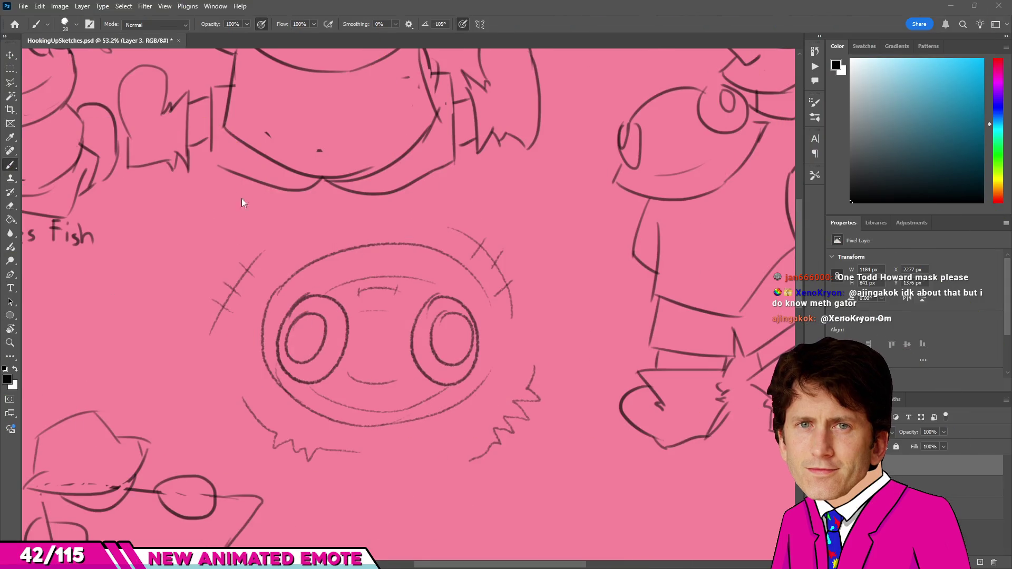
{"action": "scroll", "coordinate": [221, 366], "scroll_direction": "down", "scroll_amount": 2, "text": "alt"}
{"action": "scroll", "coordinate": [220, 366], "scroll_direction": "up", "scroll_amount": 1, "text": "alt"}
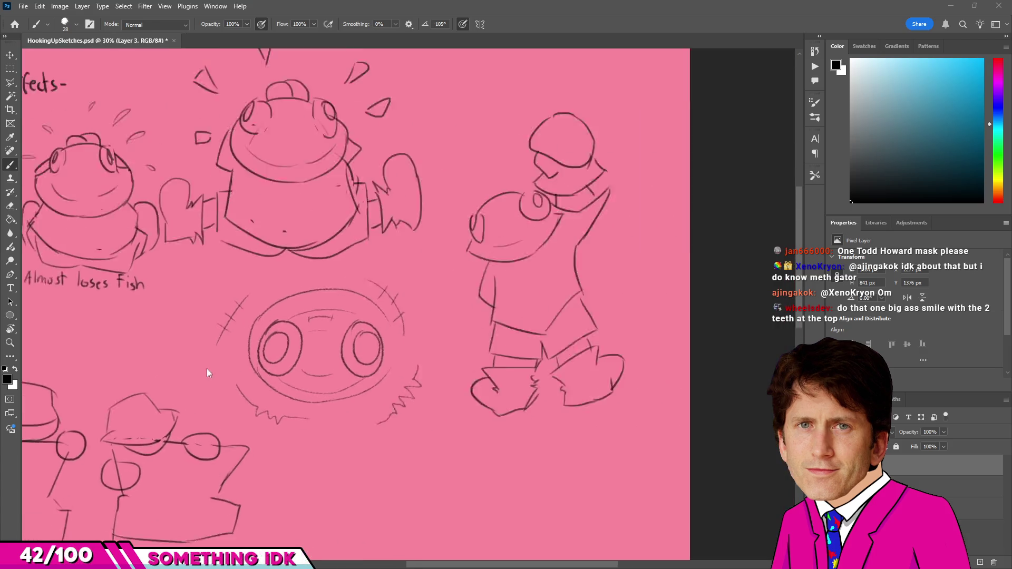
{"action": "scroll", "coordinate": [206, 369], "scroll_direction": "up", "scroll_amount": 2, "text": "alt"}
{"action": "scroll", "coordinate": [225, 379], "scroll_direction": "down", "scroll_amount": 3, "text": "alt"}
{"action": "scroll", "coordinate": [238, 382], "scroll_direction": "up", "scroll_amount": 3, "text": "alt"}
Check the sketch layer's bounds with Move, then switch to the Eraser.
{"action": "key", "text": "v"}
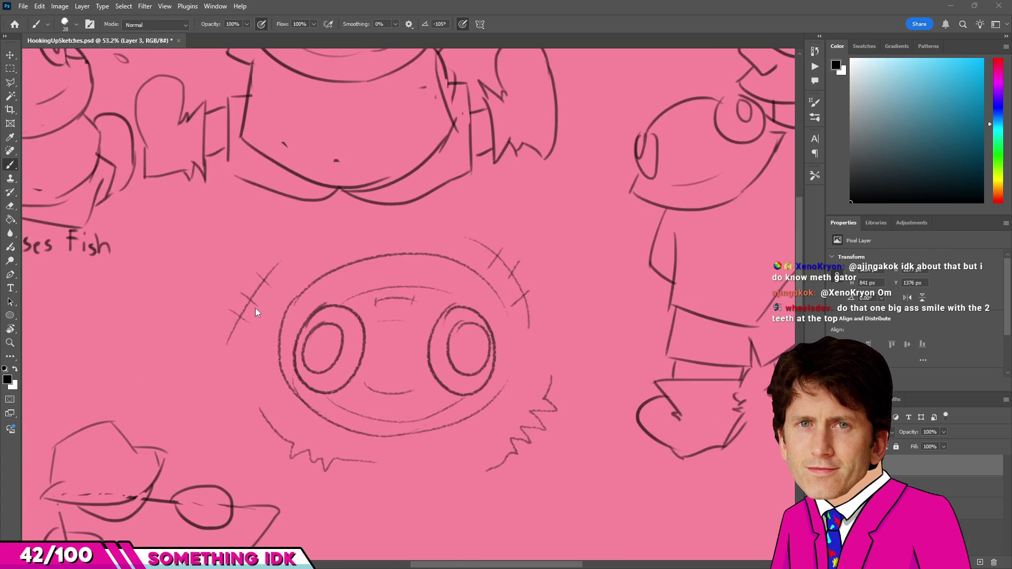
{"action": "scroll", "coordinate": [251, 300], "scroll_direction": "up", "scroll_amount": 3, "text": "alt"}
{"action": "key", "text": "e"}
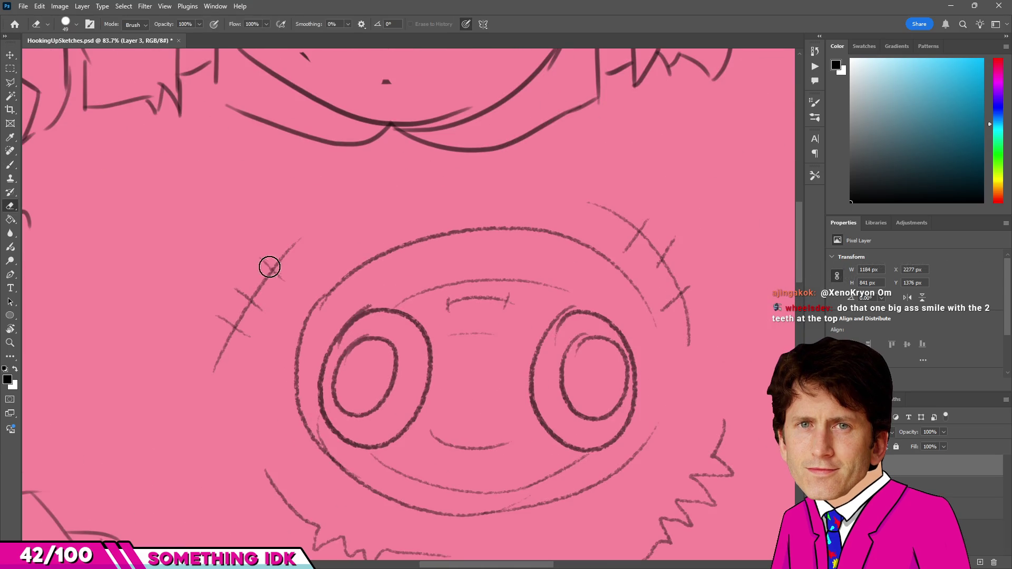
Erase the hatch marks, squiggle and zigzags around the face, then return to the Brush.
{"action": "mouse_move", "coordinate": [290, 233]}
{"action": "left_mouse_down"}
{"action": "mouse_move", "coordinate": [214, 335]}
{"action": "mouse_move", "coordinate": [288, 278]}
{"action": "mouse_move", "coordinate": [256, 291]}
{"action": "left_mouse_up"}
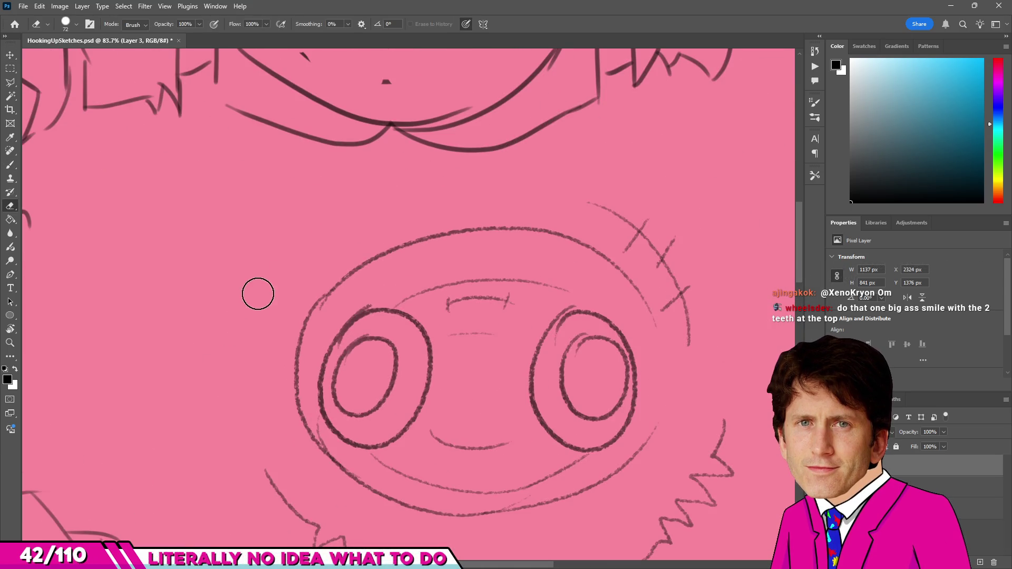
{"action": "scroll", "coordinate": [208, 332], "scroll_direction": "down", "scroll_amount": 3, "text": "alt"}
{"action": "scroll", "coordinate": [243, 418], "scroll_direction": "up", "scroll_amount": 3, "text": "alt"}
{"action": "left_click_drag", "start_coordinate": [305, 507], "coordinate": [419, 520]}
{"action": "scroll", "coordinate": [420, 520], "scroll_direction": "down", "scroll_amount": 3, "text": "alt"}
{"action": "scroll", "coordinate": [571, 533], "scroll_direction": "up", "scroll_amount": 2, "text": "alt"}
{"action": "left_click_drag", "start_coordinate": [572, 533], "coordinate": [599, 514]}
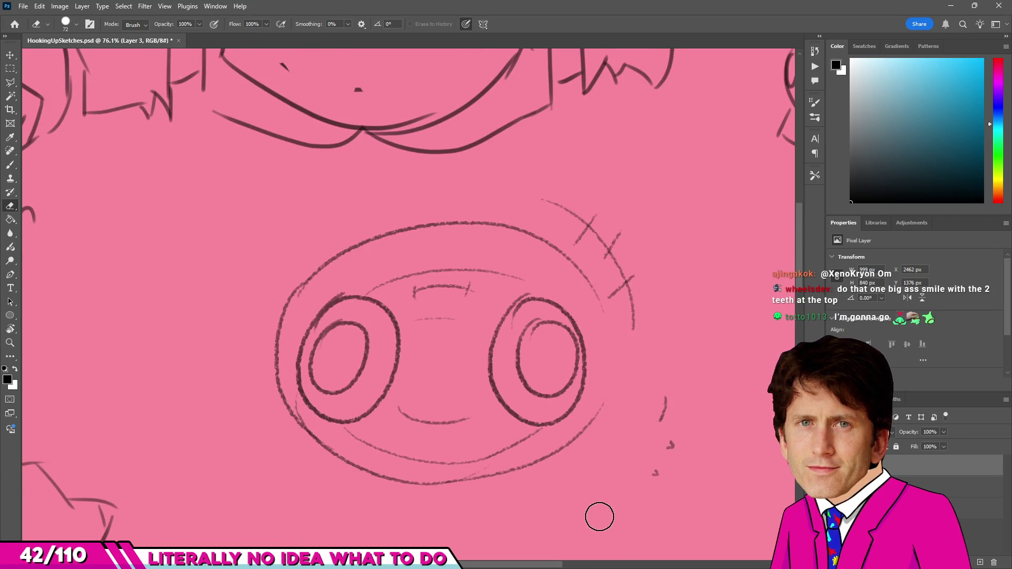
{"action": "mouse_move", "coordinate": [629, 339]}
{"action": "left_mouse_down"}
{"action": "mouse_move", "coordinate": [578, 196]}
{"action": "mouse_move", "coordinate": [535, 184]}
{"action": "left_mouse_up"}
{"action": "scroll", "coordinate": [562, 270], "scroll_direction": "down", "scroll_amount": 3, "text": "alt"}
{"action": "scroll", "coordinate": [276, 296], "scroll_direction": "up", "scroll_amount": 2, "text": "alt"}
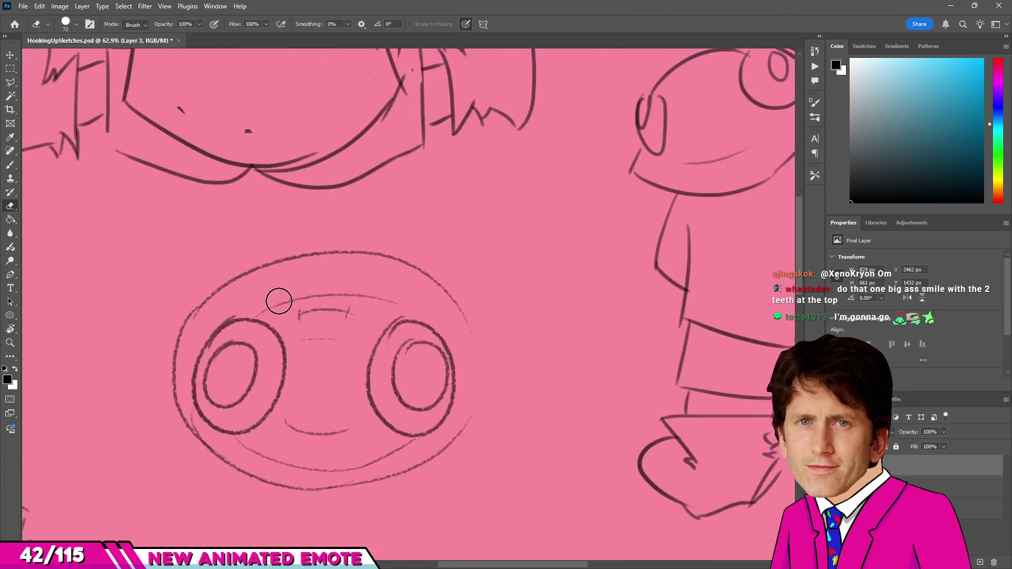
{"action": "key", "text": "b"}
{"action": "scroll", "coordinate": [427, 337], "scroll_direction": "down", "scroll_amount": 2, "text": "alt"}
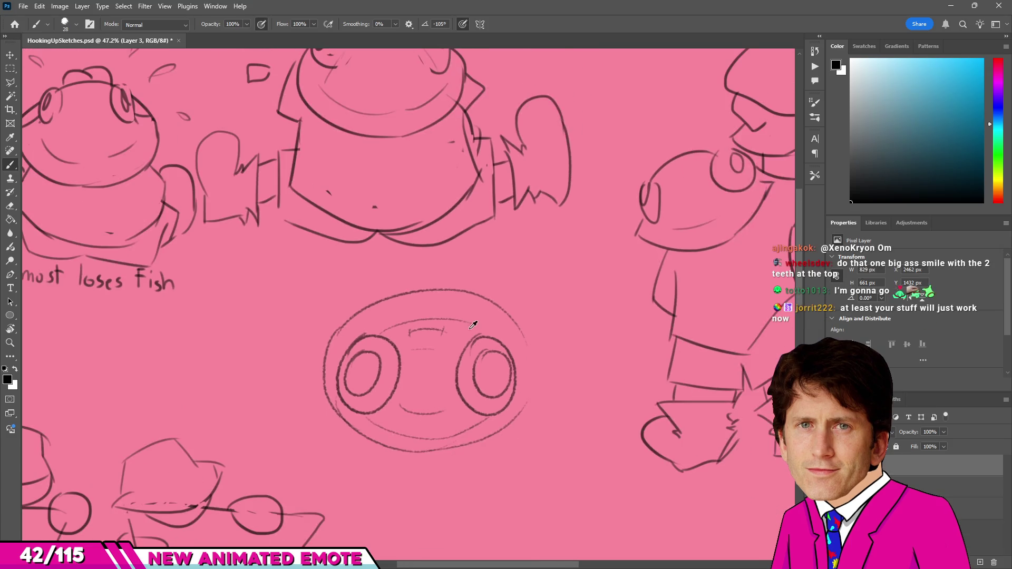
{"action": "scroll", "coordinate": [451, 346], "scroll_direction": "up", "scroll_amount": 1, "text": "alt"}
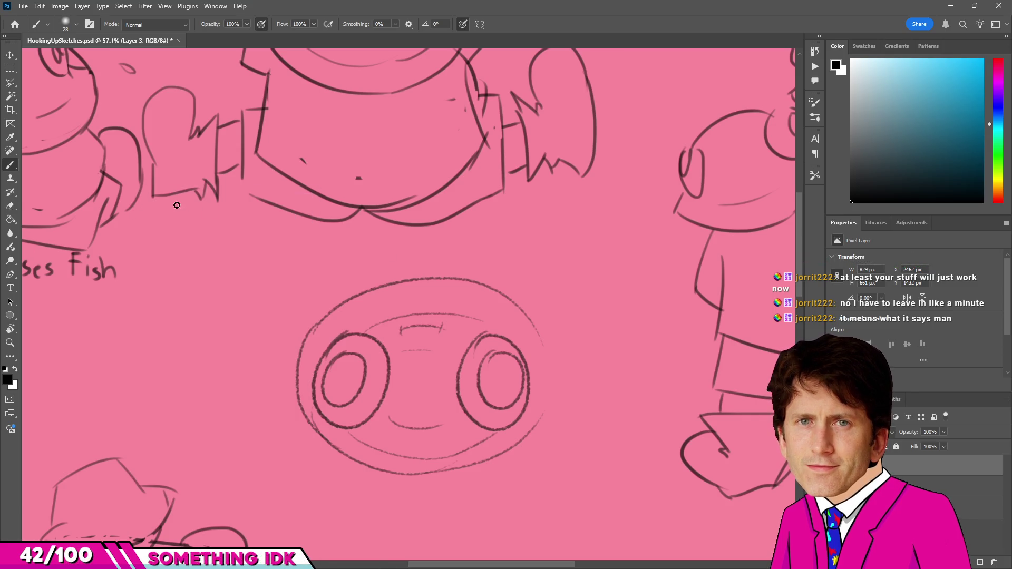
Reset the brush tip angle to 0° and undo a test stroke beside the face.
{"action": "left_click_drag", "start_coordinate": [425, 24], "coordinate": [549, 20]}
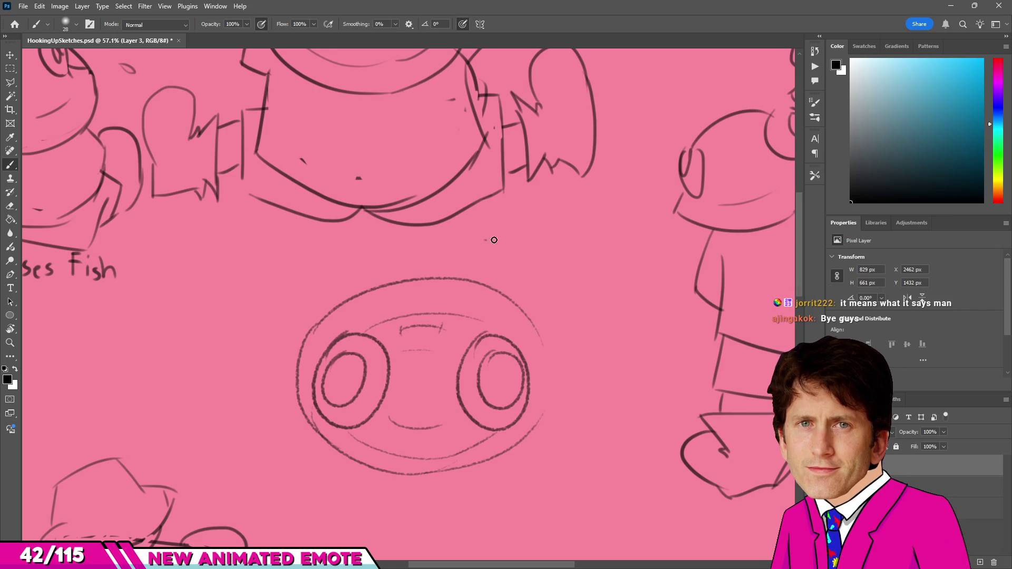
{"action": "left_click_drag", "start_coordinate": [487, 238], "coordinate": [557, 315]}
{"action": "key", "text": "ctrl+z"}
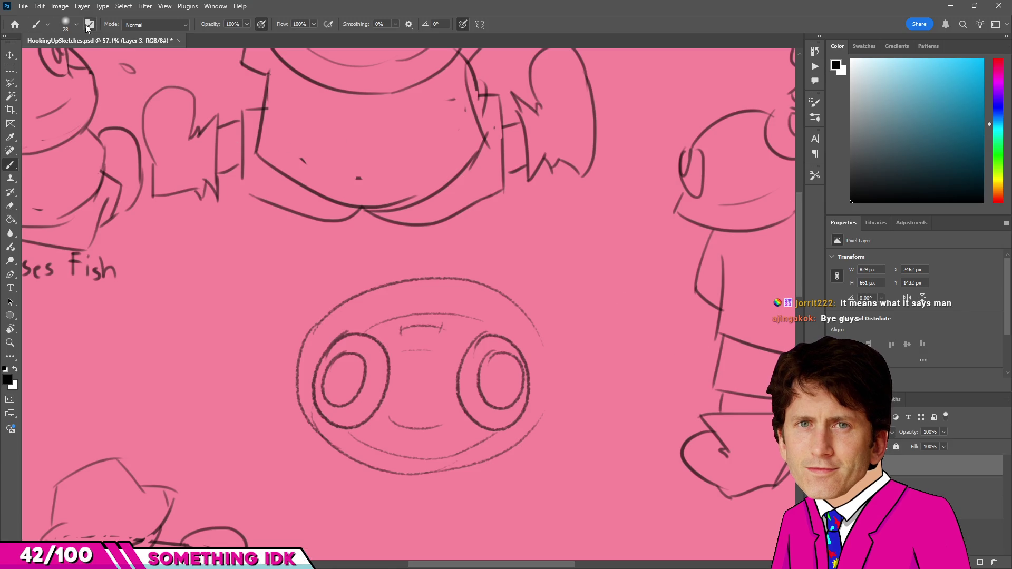
Choose the MB Ink Lineart preset and draw an arc beside the face's upper right.
{"action": "left_click", "coordinate": [67, 24]}
{"action": "scroll", "coordinate": [87, 277], "scroll_direction": "down", "scroll_amount": 4}
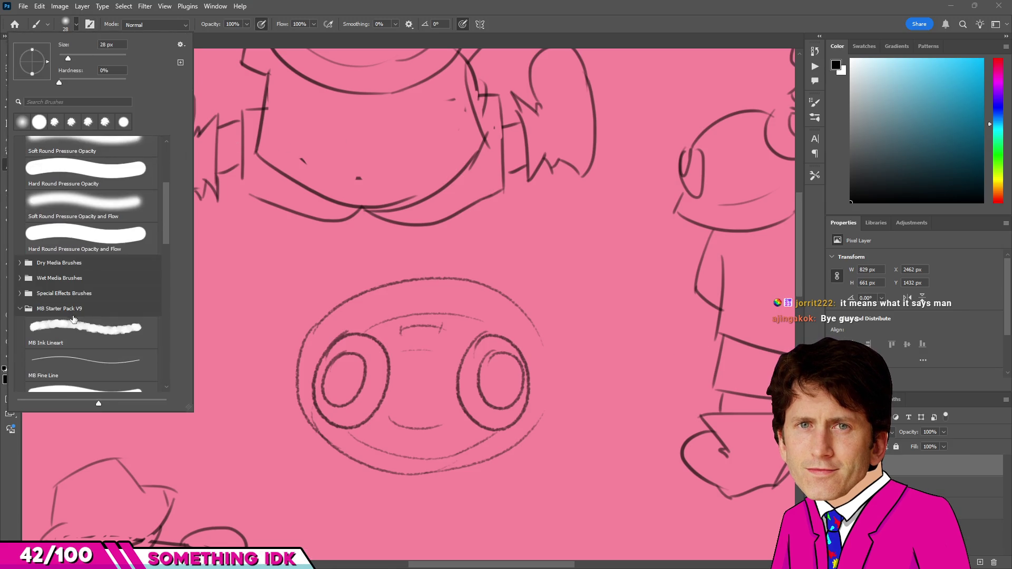
{"action": "left_click", "coordinate": [88, 330]}
{"action": "scroll", "coordinate": [366, 286], "scroll_direction": "down", "scroll_amount": 2}
{"action": "scroll", "coordinate": [367, 287], "scroll_direction": "up", "scroll_amount": 3}
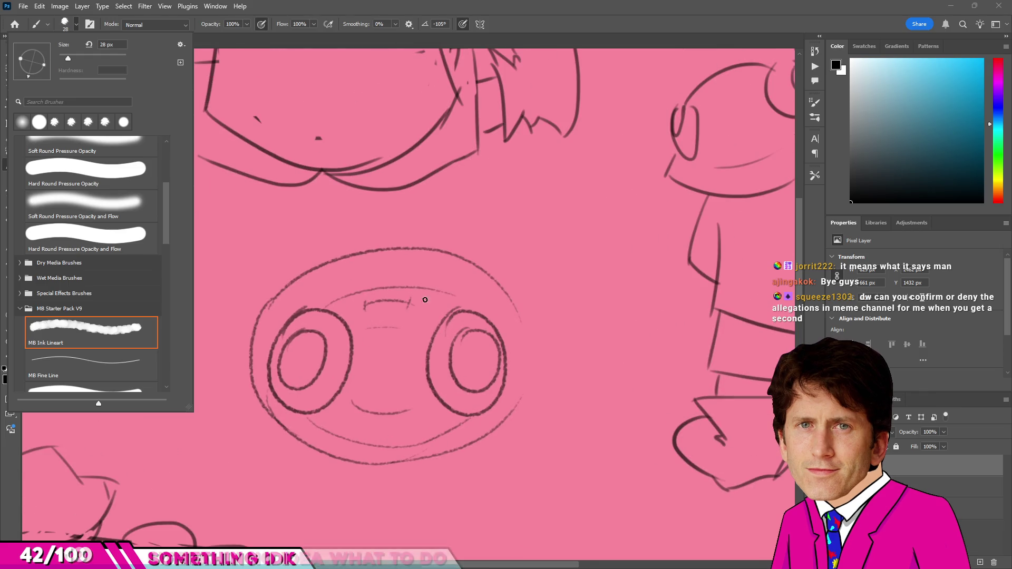
{"action": "left_click_drag", "start_coordinate": [517, 233], "coordinate": [551, 294]}
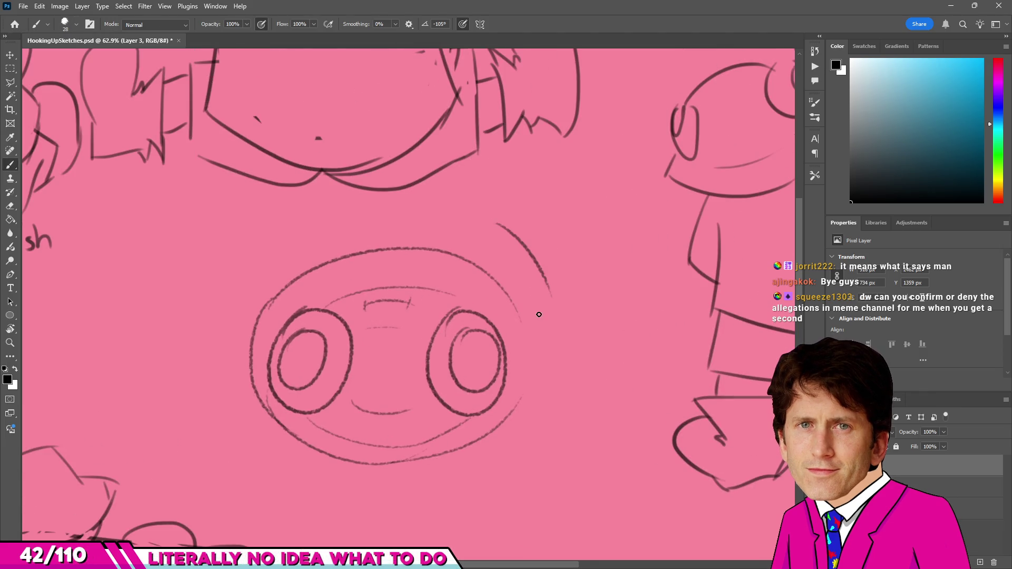
{"action": "scroll", "coordinate": [526, 304], "scroll_direction": "down", "scroll_amount": 1}
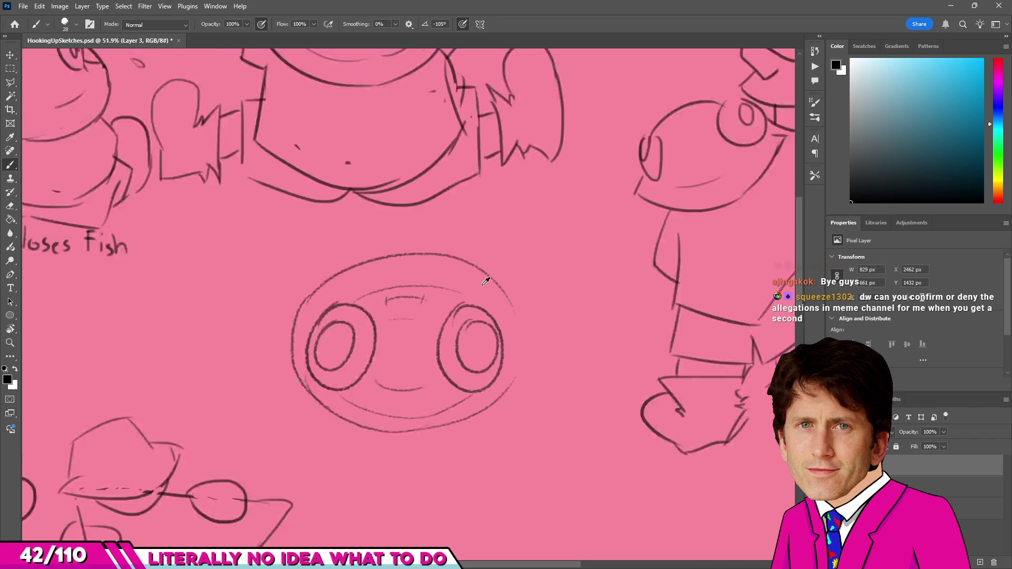
{"action": "scroll", "coordinate": [507, 312], "scroll_direction": "down", "scroll_amount": 2}
{"action": "scroll", "coordinate": [523, 332], "scroll_direction": "up", "scroll_amount": 2}
{"action": "scroll", "coordinate": [492, 317], "scroll_direction": "down", "scroll_amount": 2}
{"action": "scroll", "coordinate": [467, 272], "scroll_direction": "up", "scroll_amount": 2}
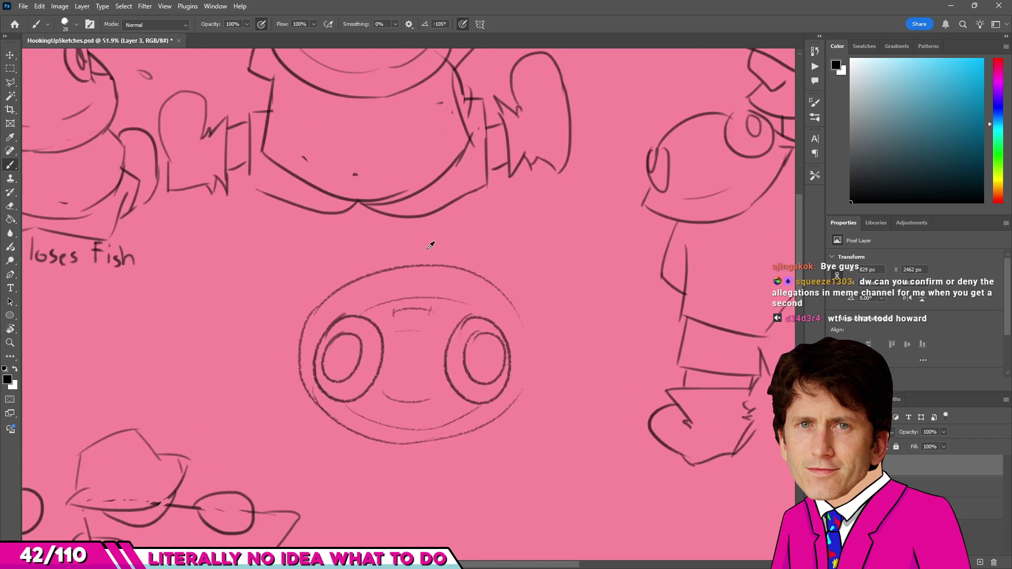
{"action": "scroll", "coordinate": [434, 242], "scroll_direction": "down", "scroll_amount": 2}
{"action": "scroll", "coordinate": [420, 272], "scroll_direction": "up", "scroll_amount": 1}
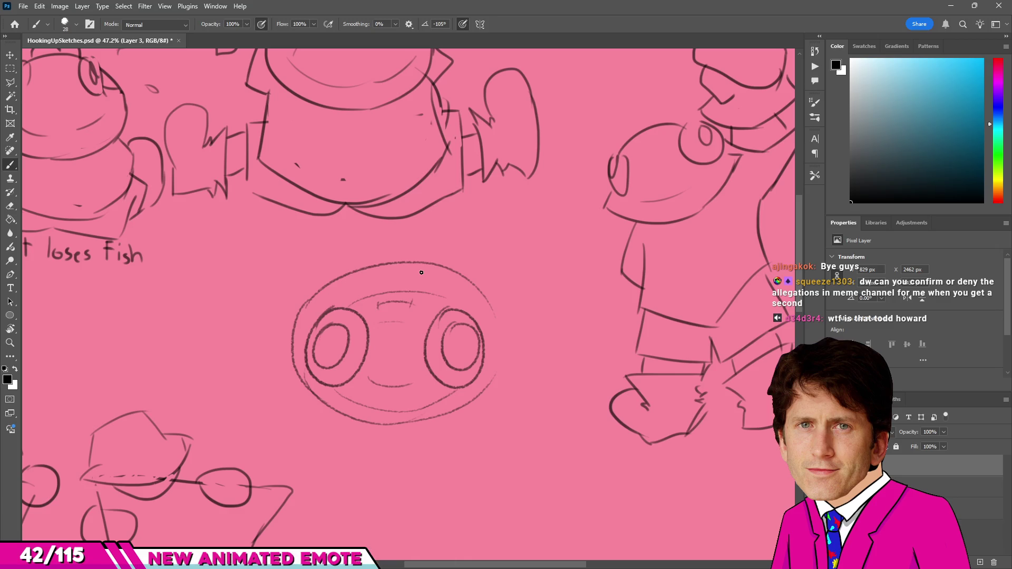
{"action": "scroll", "coordinate": [428, 270], "scroll_direction": "up", "scroll_amount": 1}
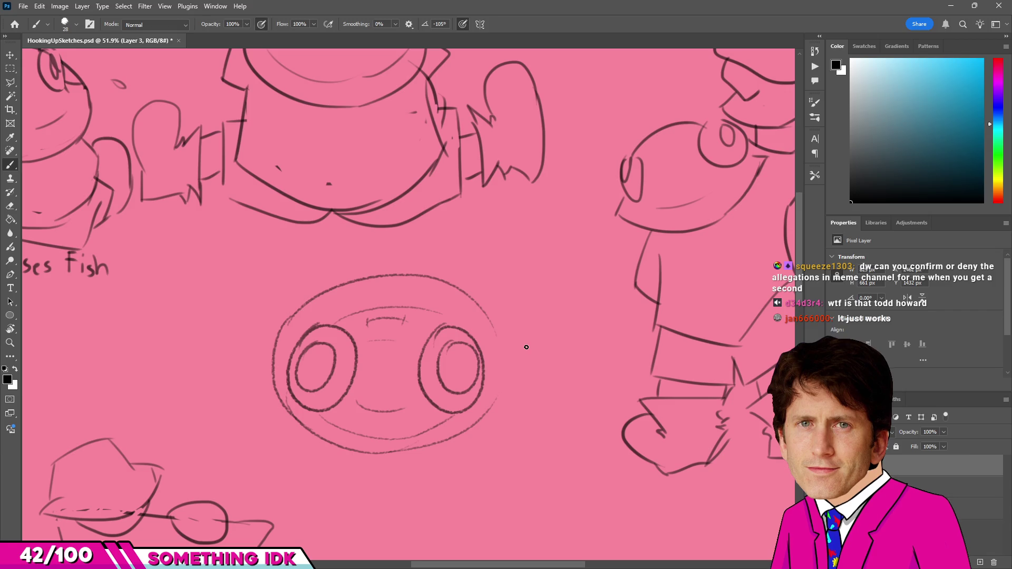
{"action": "scroll", "coordinate": [506, 316], "scroll_direction": "down", "scroll_amount": 4, "text": "alt"}
{"action": "scroll", "coordinate": [473, 295], "scroll_direction": "up", "scroll_amount": 3, "text": "alt"}
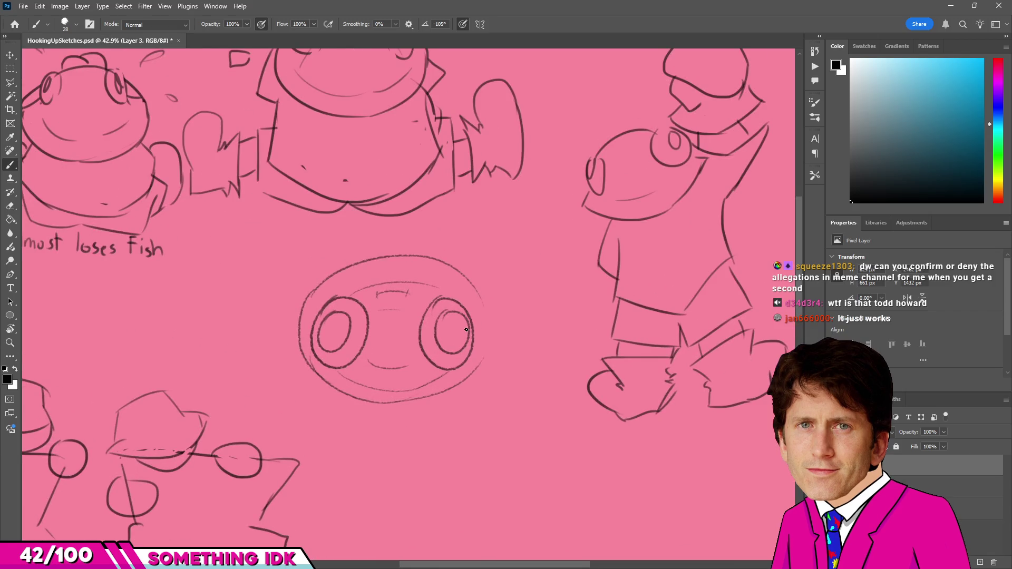
{"action": "mouse_move", "coordinate": [431, 413]}
{"action": "left_mouse_down"}
{"action": "mouse_move", "coordinate": [531, 425]}
{"action": "mouse_move", "coordinate": [485, 410]}
{"action": "left_mouse_up"}
{"action": "key", "text": "ctrl+z"}
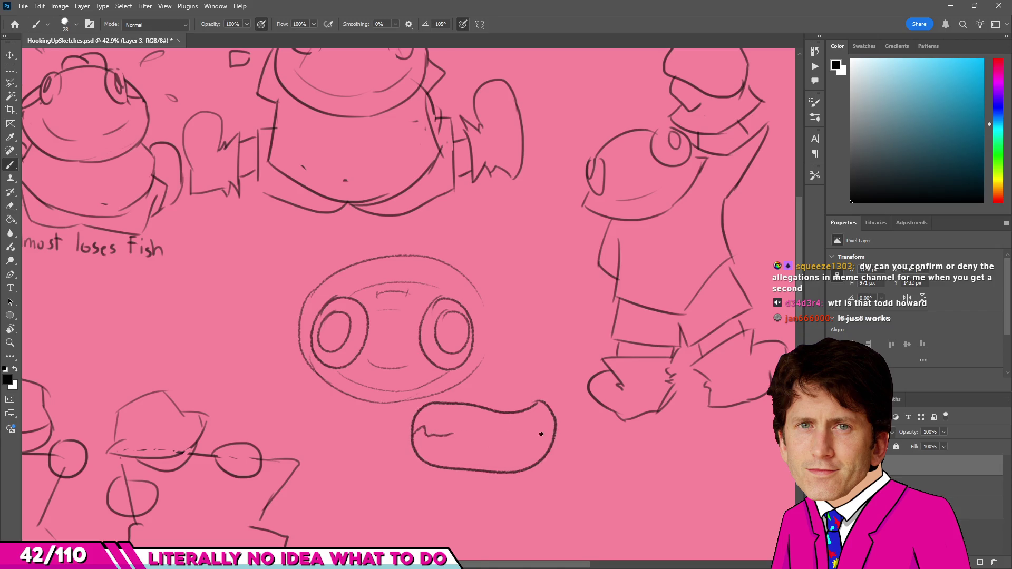
{"action": "left_click_drag", "start_coordinate": [544, 425], "coordinate": [527, 432]}
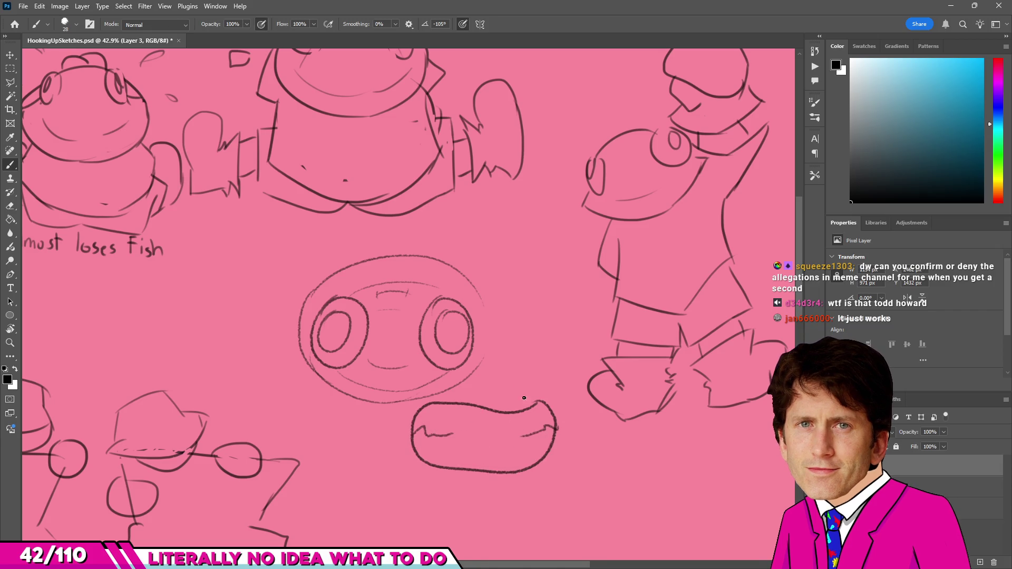
{"action": "left_click_drag", "start_coordinate": [524, 399], "coordinate": [449, 376]}
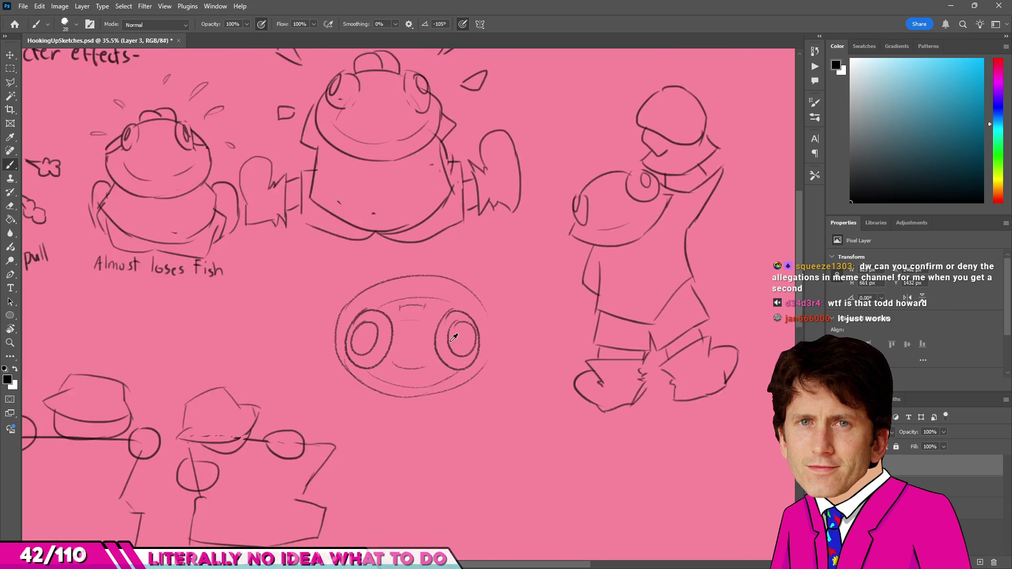
{"action": "scroll", "coordinate": [406, 305], "scroll_direction": "down", "scroll_amount": 2}
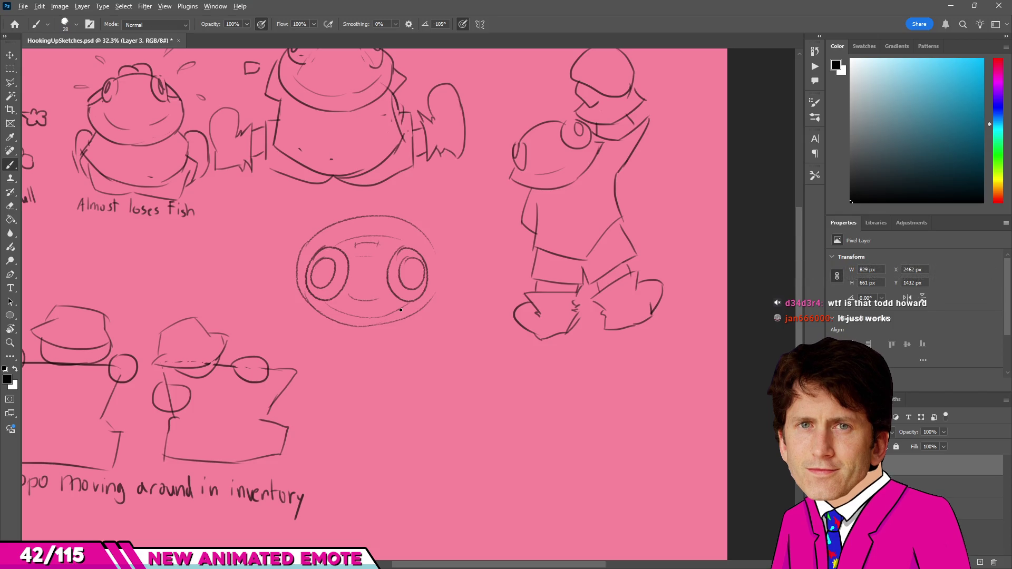
{"action": "scroll", "coordinate": [248, 254], "scroll_direction": "up", "scroll_amount": 2}
{"action": "key", "text": "v"}
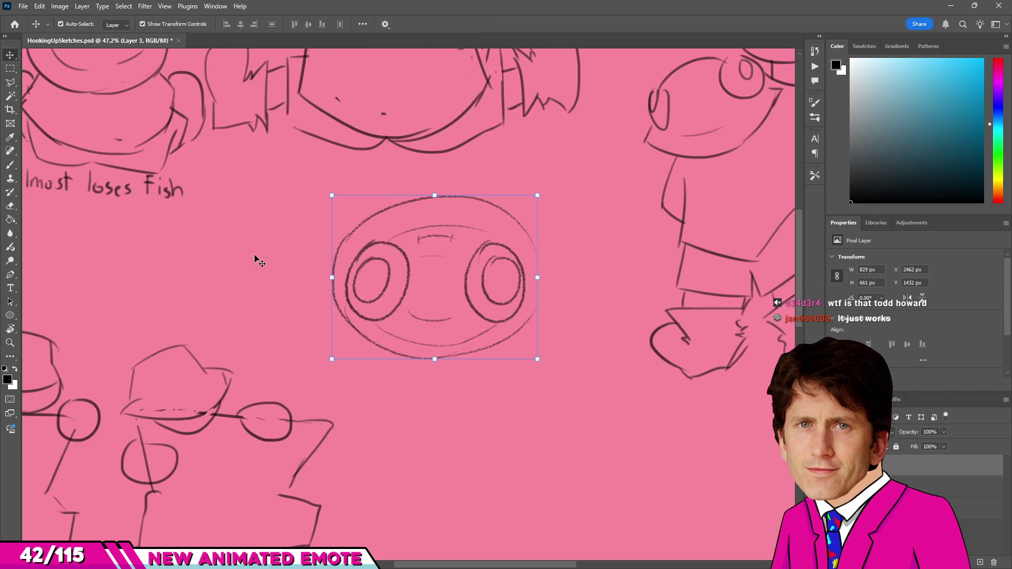
{"action": "scroll", "coordinate": [255, 261], "scroll_direction": "down", "scroll_amount": 2}
{"action": "scroll", "coordinate": [308, 290], "scroll_direction": "down", "scroll_amount": 1}
{"action": "scroll", "coordinate": [350, 339], "scroll_direction": "up", "scroll_amount": 1}
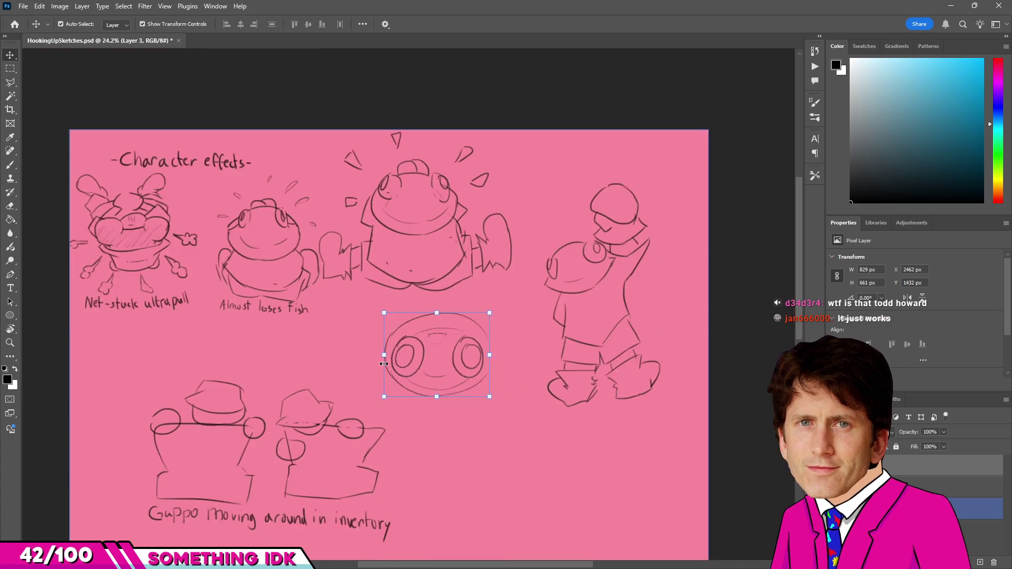
{"action": "scroll", "coordinate": [384, 363], "scroll_direction": "down", "scroll_amount": 2}
{"action": "scroll", "coordinate": [441, 368], "scroll_direction": "up", "scroll_amount": 4}
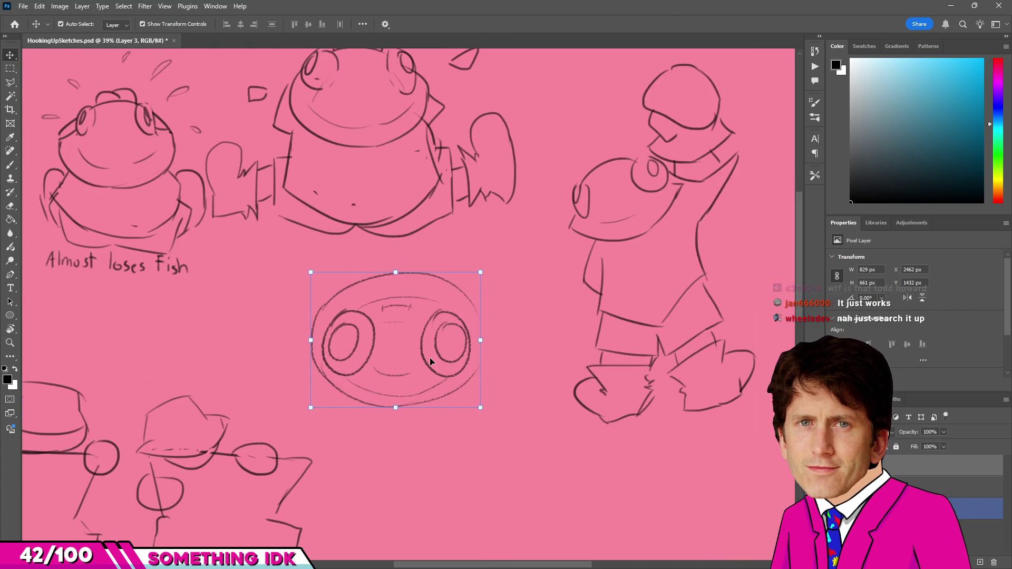
{"action": "scroll", "coordinate": [429, 362], "scroll_direction": "down", "scroll_amount": 2}
{"action": "scroll", "coordinate": [420, 396], "scroll_direction": "up", "scroll_amount": 1}
{"action": "scroll", "coordinate": [443, 242], "scroll_direction": "up", "scroll_amount": 2}
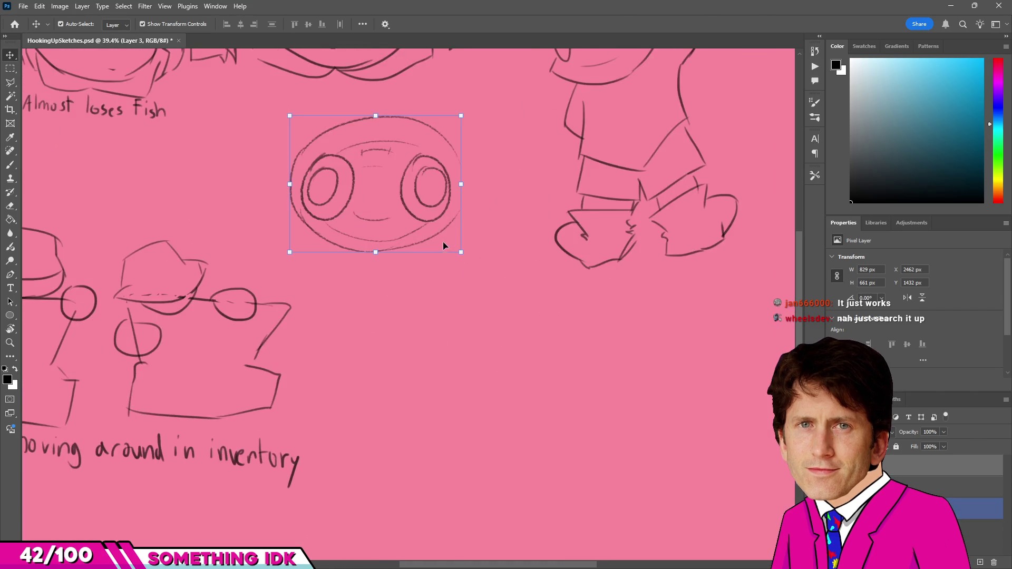
{"action": "scroll", "coordinate": [419, 285], "scroll_direction": "down", "scroll_amount": 1}
{"action": "scroll", "coordinate": [395, 325], "scroll_direction": "up", "scroll_amount": 2}
{"action": "key", "text": "b"}
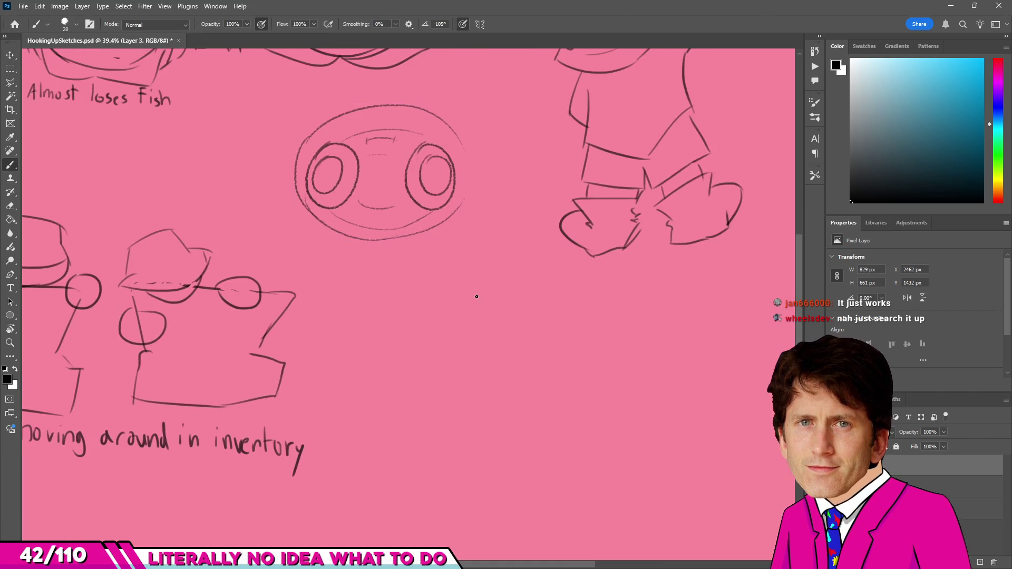
Try curved strokes below the face and undo them along with the trial arc.
{"action": "left_click_drag", "start_coordinate": [486, 422], "coordinate": [518, 348]}
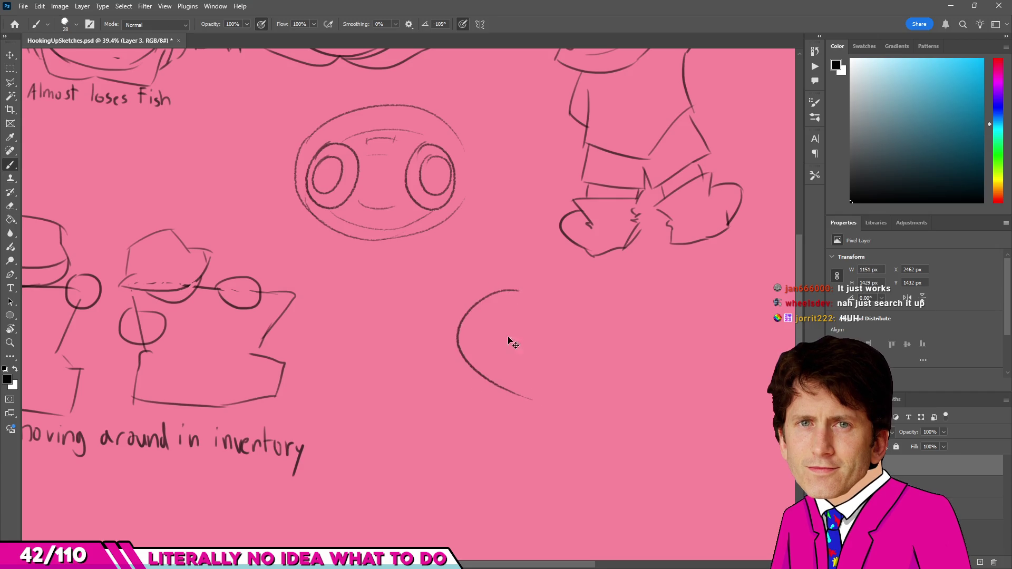
{"action": "key", "text": "ctrl+z"}
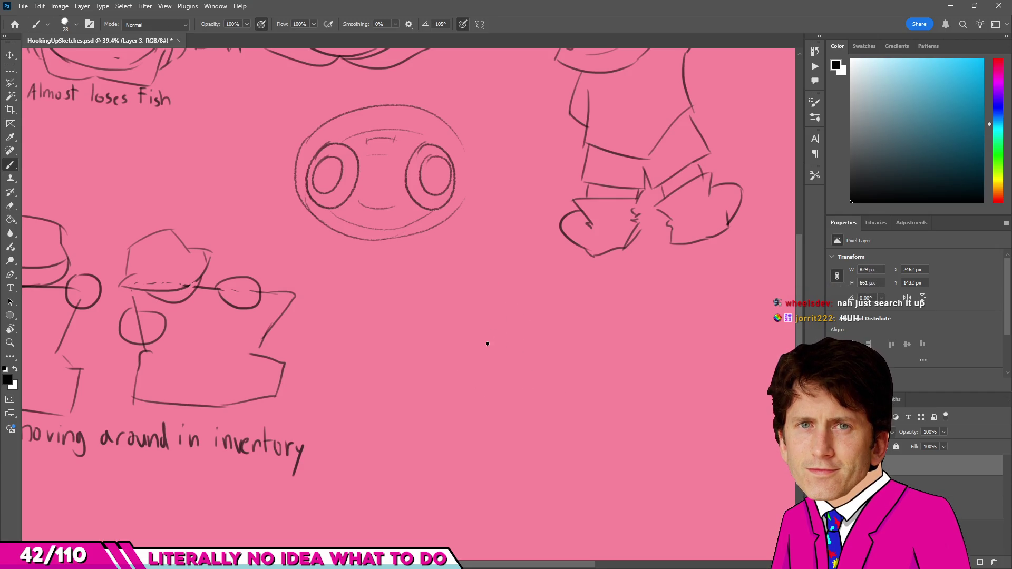
{"action": "key", "text": "ctrl+z"}
{"action": "mouse_move", "coordinate": [475, 374]}
{"action": "left_mouse_down"}
{"action": "mouse_move", "coordinate": [523, 372]}
{"action": "mouse_move", "coordinate": [482, 365]}
{"action": "left_mouse_up"}
{"action": "key", "text": "ctrl+z"}
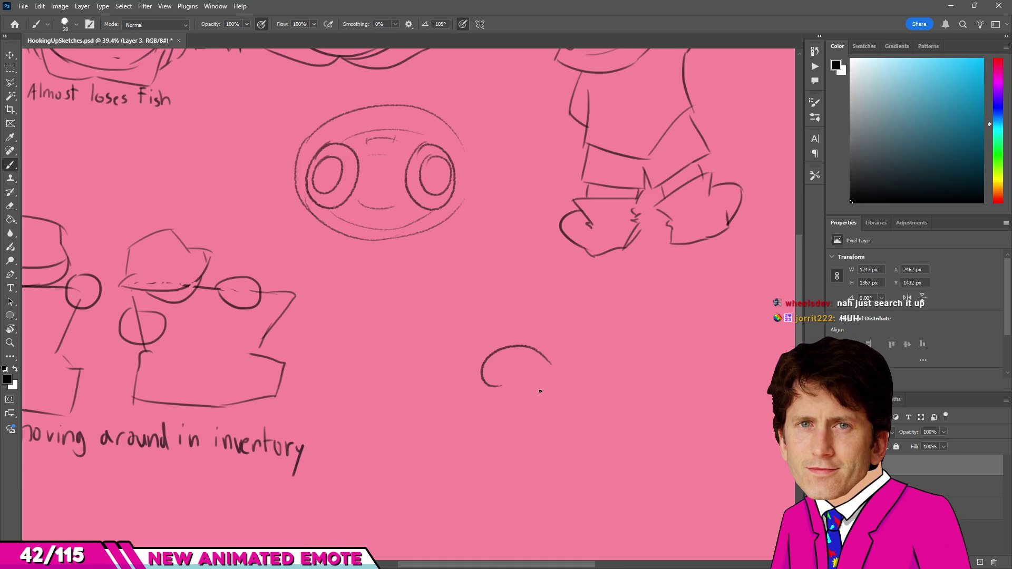
{"action": "key", "text": "ctrl+z"}
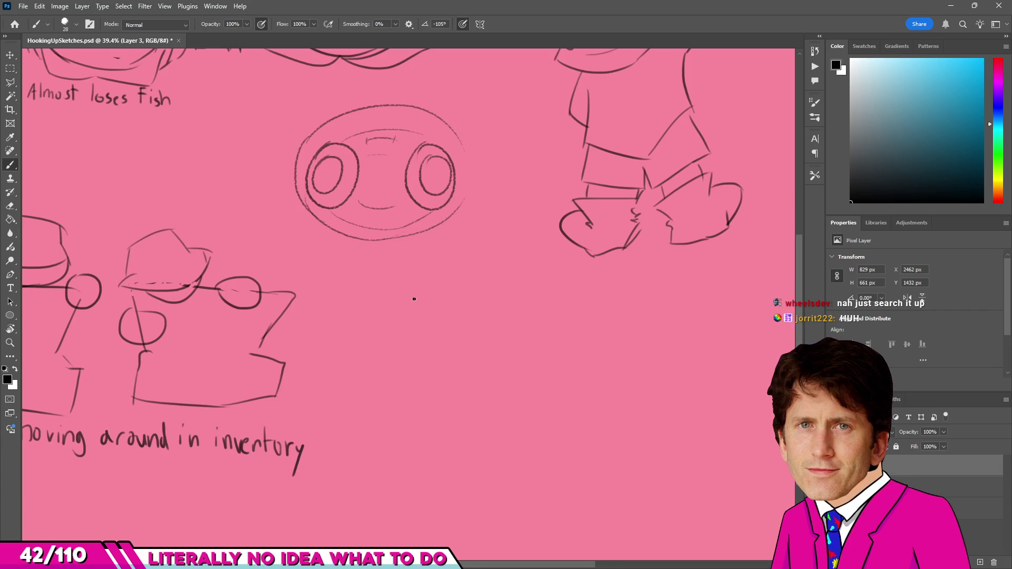
Sketch a large U-shaped mouth with a tooth, then undo it.
{"action": "mouse_move", "coordinate": [414, 302]}
{"action": "left_mouse_down"}
{"action": "mouse_move", "coordinate": [548, 419]}
{"action": "mouse_move", "coordinate": [411, 312]}
{"action": "mouse_move", "coordinate": [441, 339]}
{"action": "left_mouse_up"}
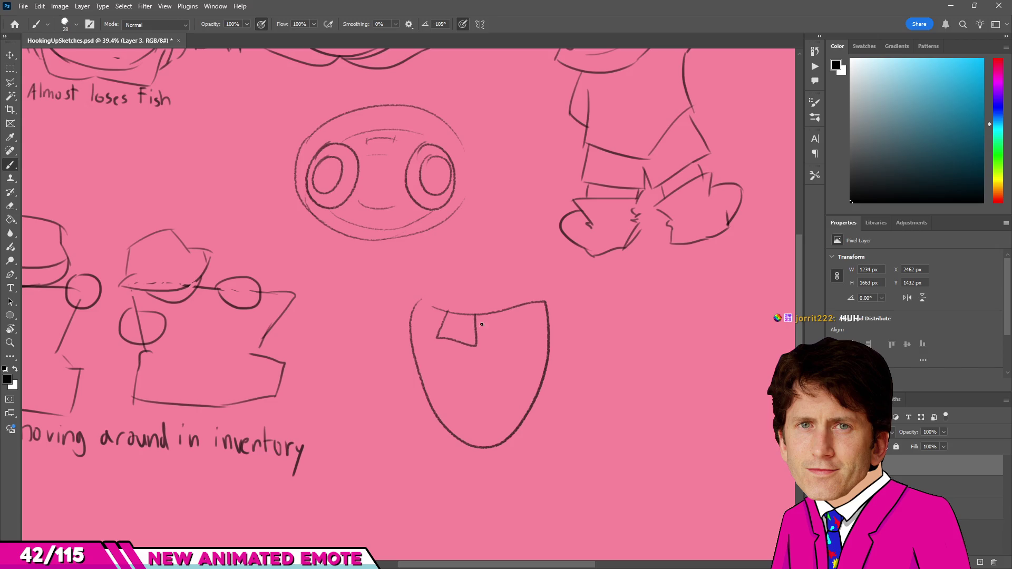
{"action": "key", "text": "ctrl+z"}
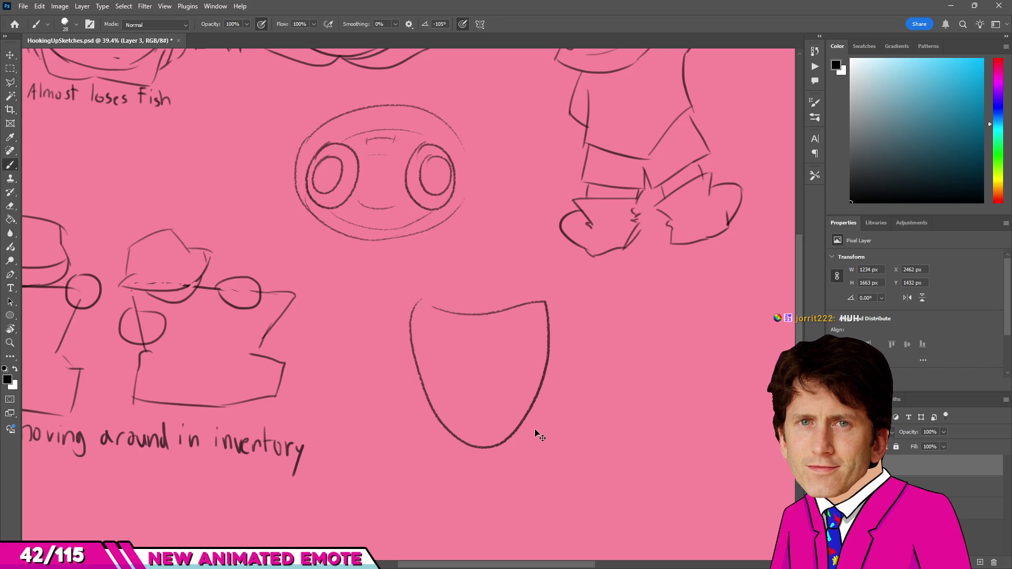
{"action": "key", "text": "ctrl+z"}
{"action": "scroll", "coordinate": [531, 417], "scroll_direction": "down", "scroll_amount": 1}
{"action": "scroll", "coordinate": [520, 402], "scroll_direction": "down", "scroll_amount": 1}
{"action": "scroll", "coordinate": [562, 429], "scroll_direction": "down", "scroll_amount": 1}
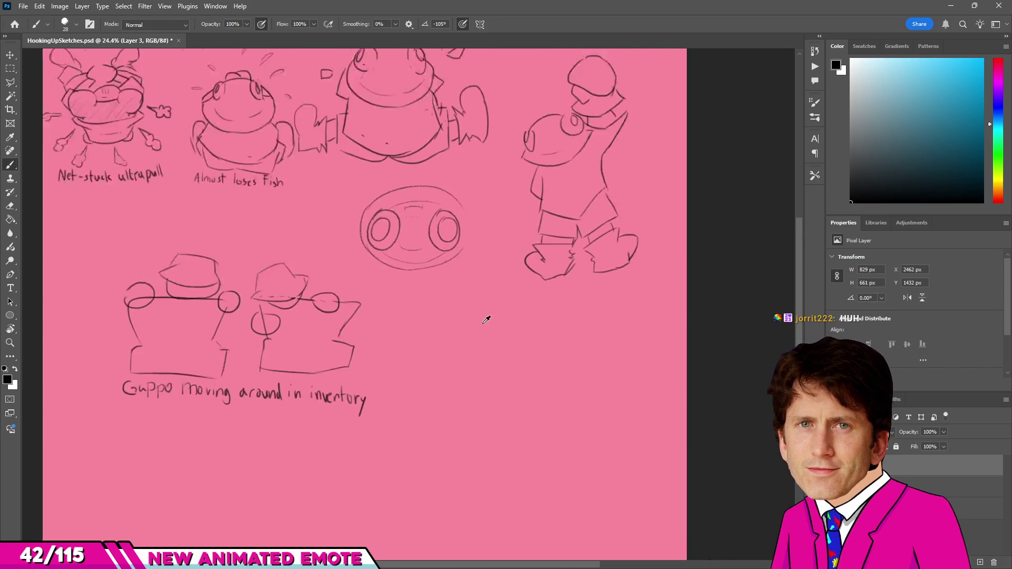
{"action": "scroll", "coordinate": [485, 317], "scroll_direction": "down", "scroll_amount": 1}
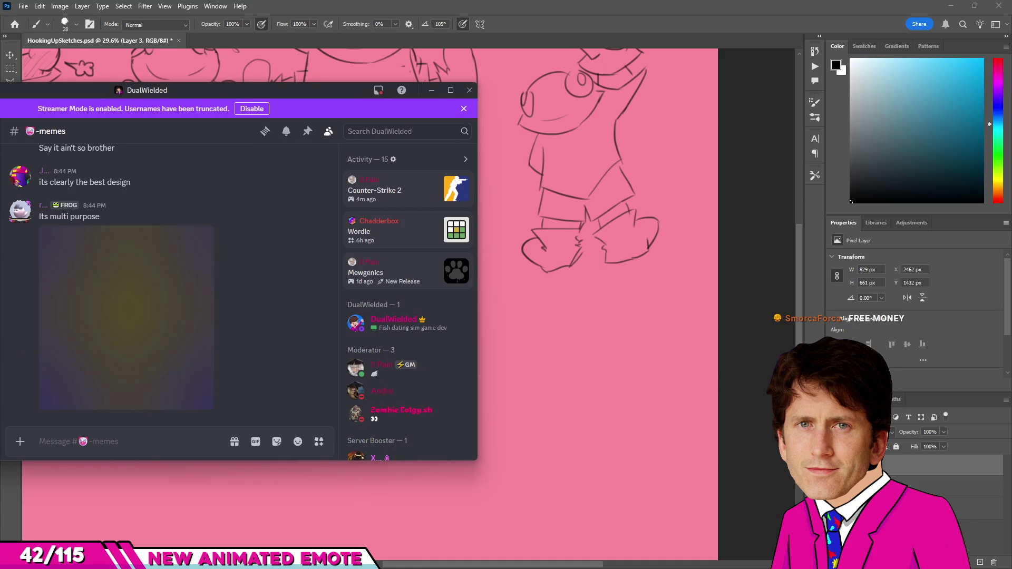
{"action": "scroll", "coordinate": [157, 289], "scroll_direction": "up", "scroll_amount": 2}
{"action": "scroll", "coordinate": [212, 330], "scroll_direction": "up", "scroll_amount": 3}
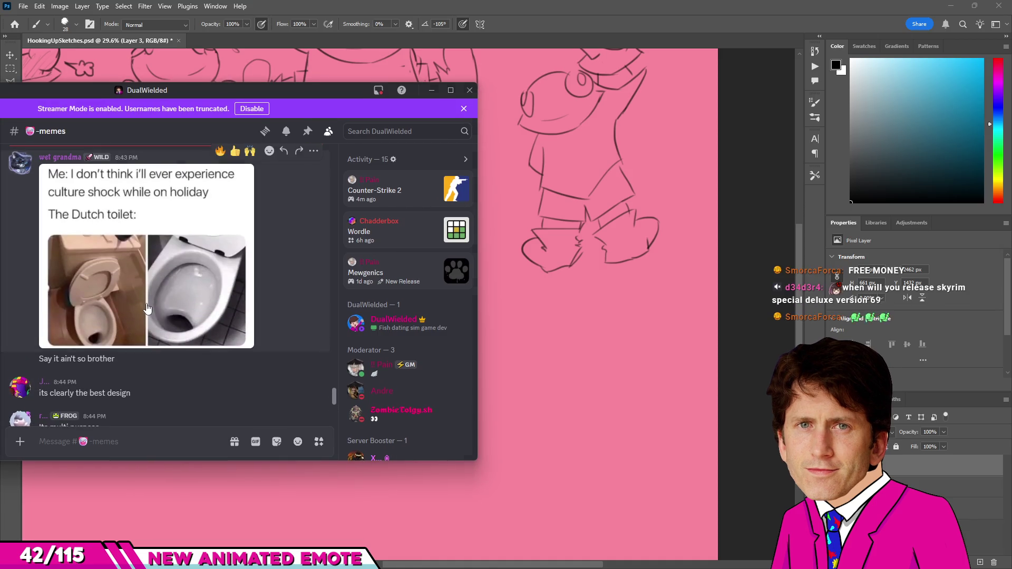
Enlarge the Dutch toilet meme in Discord, then drag the viewer away to reveal the canvas.
{"action": "left_click", "coordinate": [212, 329]}
{"action": "left_click_drag", "start_coordinate": [121, 92], "coordinate": [158, 86]}
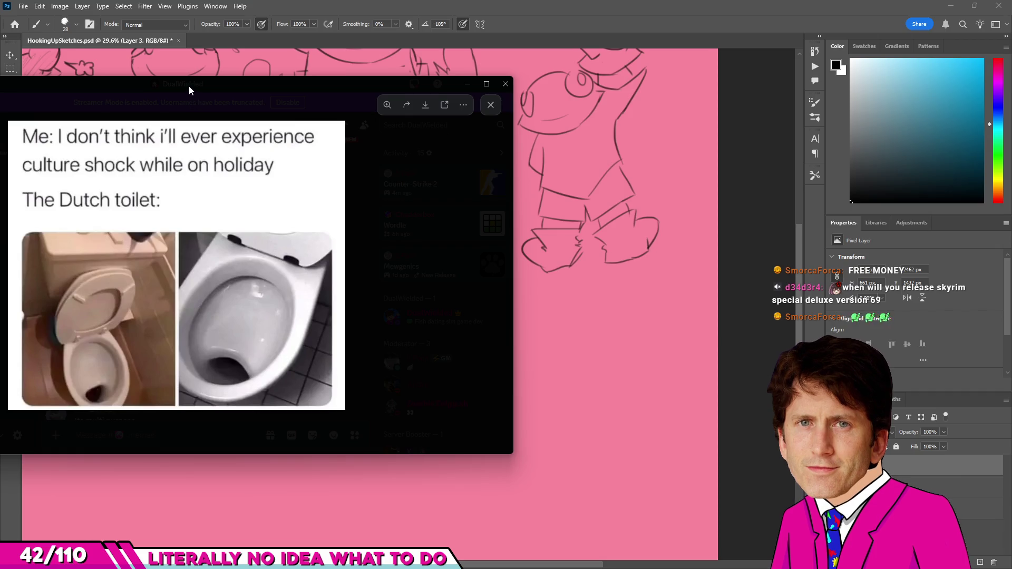
{"action": "left_click_drag", "start_coordinate": [189, 85], "coordinate": [0, 95]}
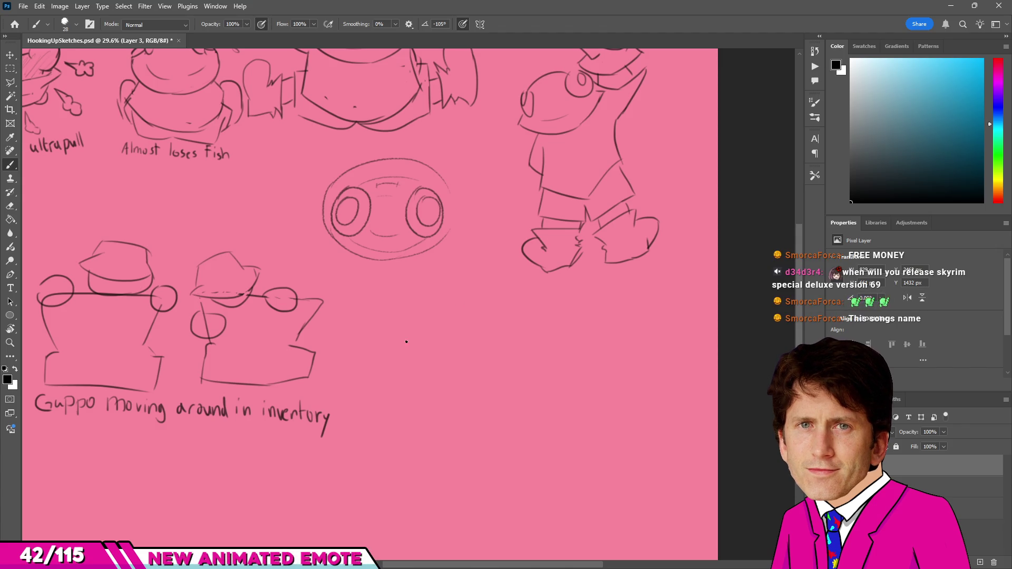
{"action": "key", "text": "ctrl+z"}
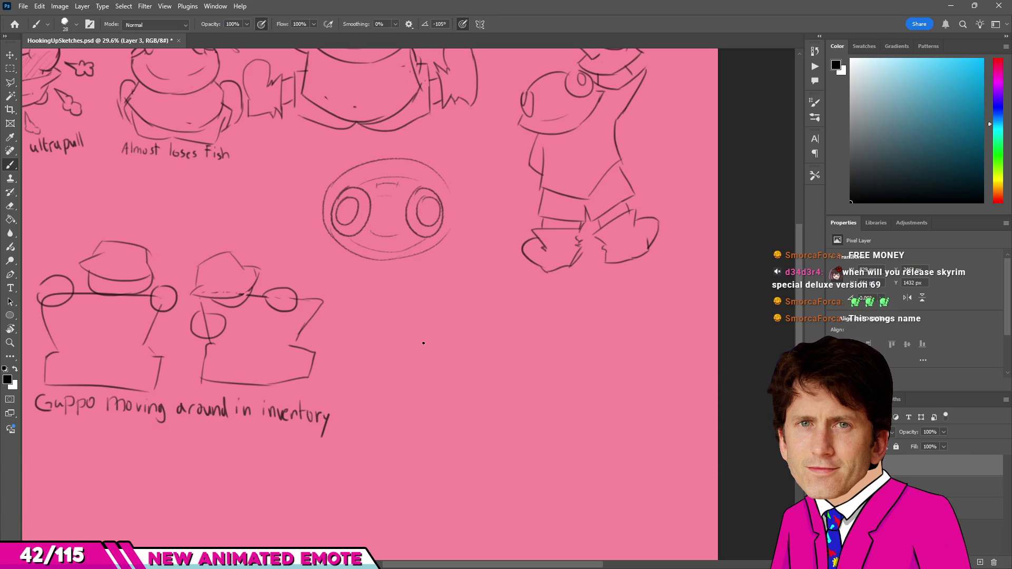
{"action": "left_click_drag", "start_coordinate": [401, 335], "coordinate": [472, 387]}
{"action": "key", "text": "ctrl+z"}
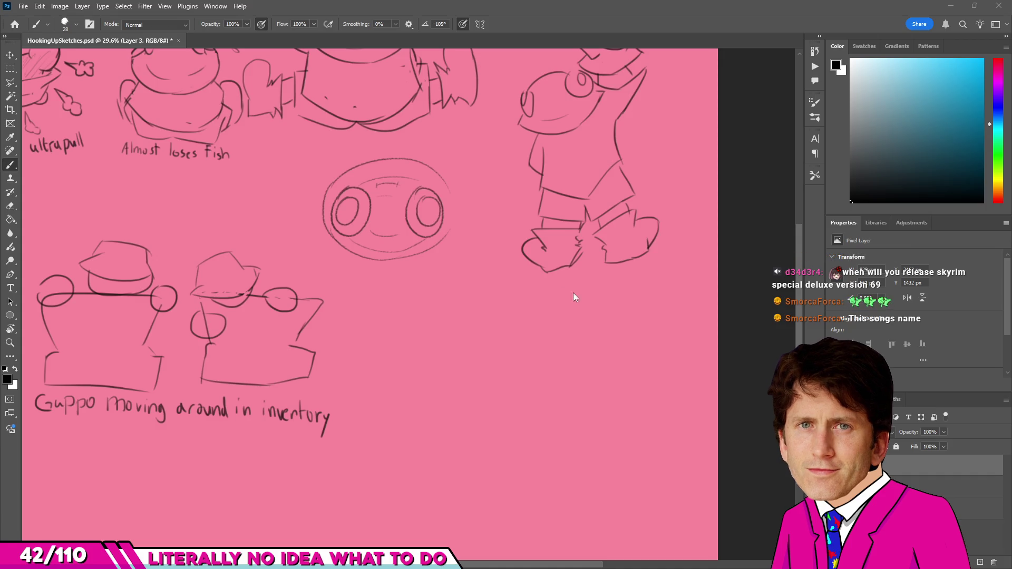
{"action": "left_click_drag", "start_coordinate": [476, 345], "coordinate": [458, 374]}
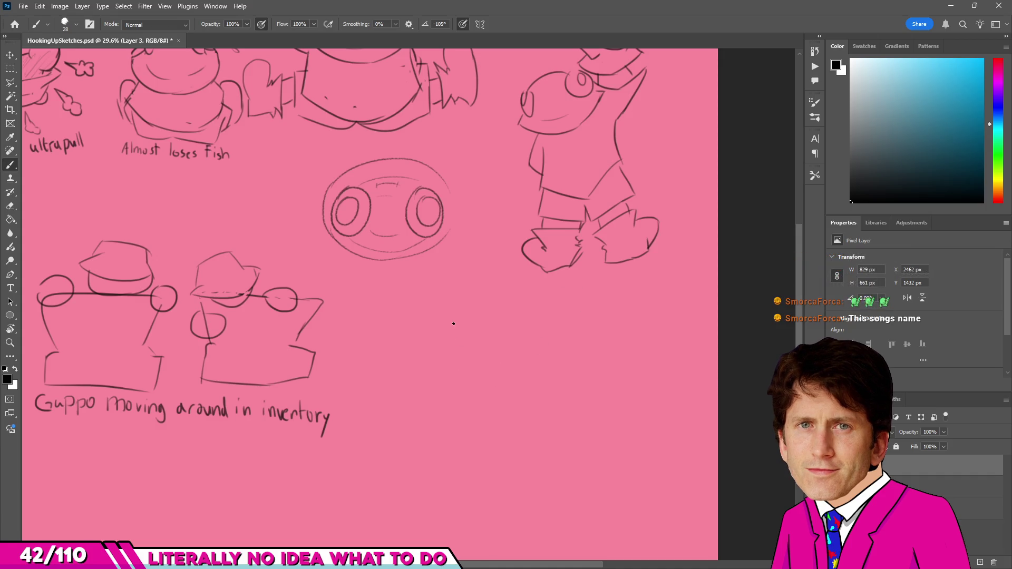
{"action": "key", "text": "ctrl+z"}
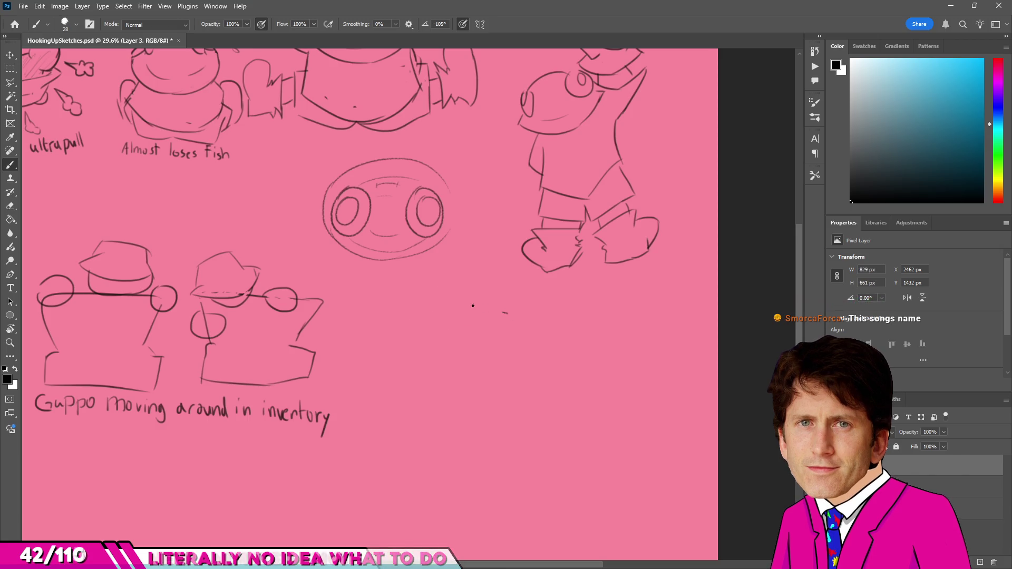
{"action": "mouse_move", "coordinate": [500, 312]}
{"action": "left_mouse_down"}
{"action": "mouse_move", "coordinate": [481, 390]}
{"action": "mouse_move", "coordinate": [419, 360]}
{"action": "left_mouse_up"}
{"action": "key", "text": "ctrl+z"}
{"action": "key", "text": "ctrl+z"}
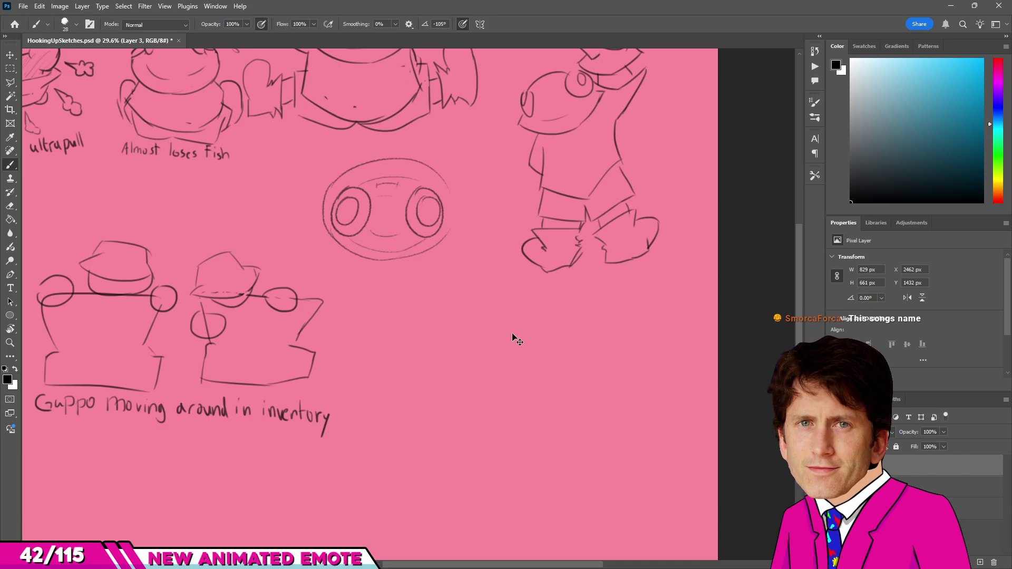
{"action": "left_click_drag", "start_coordinate": [522, 312], "coordinate": [486, 378]}
{"action": "key", "text": "ctrl+z"}
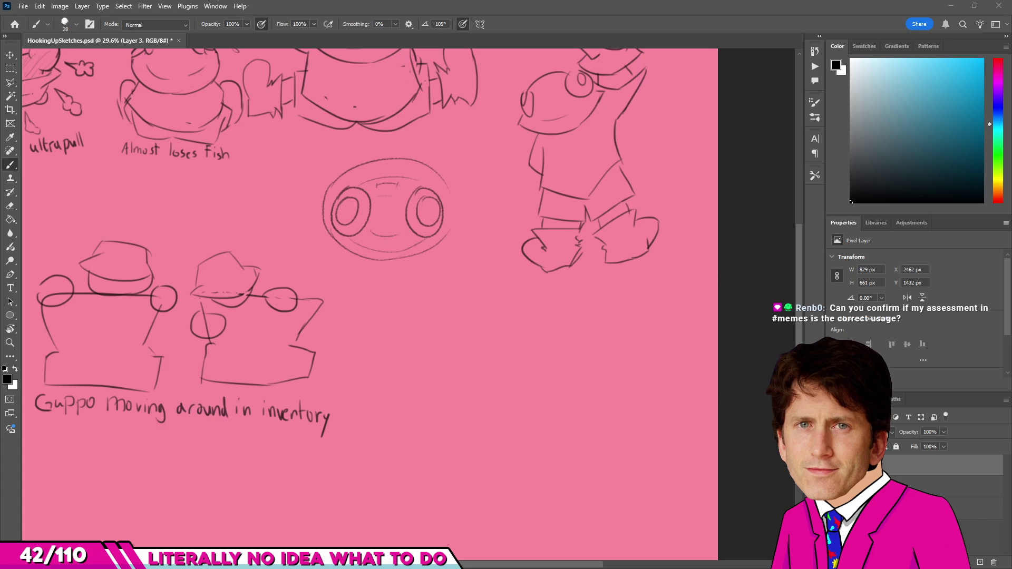
{"action": "key", "text": "alt+Tab"}
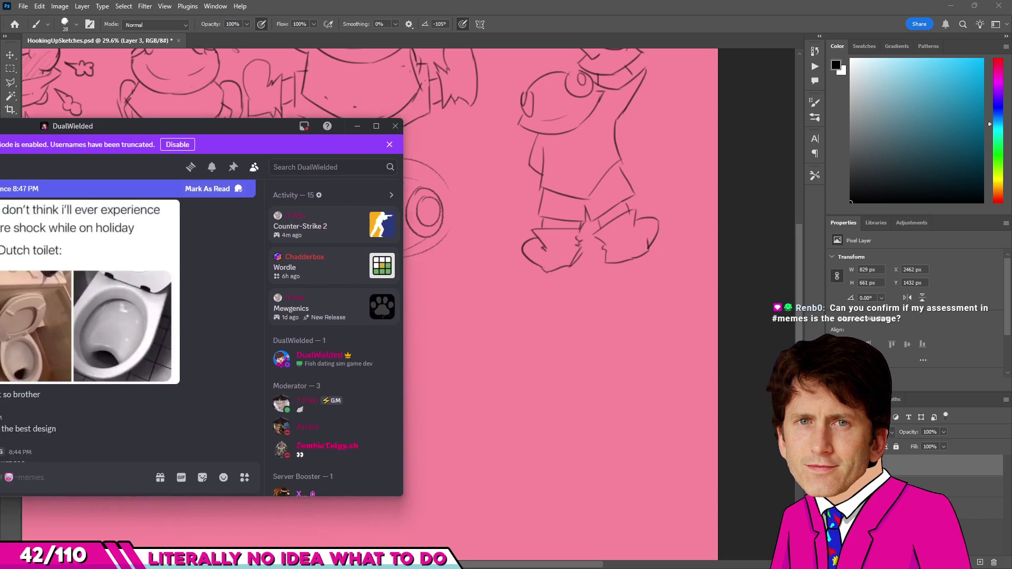
{"action": "scroll", "coordinate": [270, 218], "scroll_direction": "down", "scroll_amount": 3}
{"action": "scroll", "coordinate": [270, 238], "scroll_direction": "down", "scroll_amount": 2}
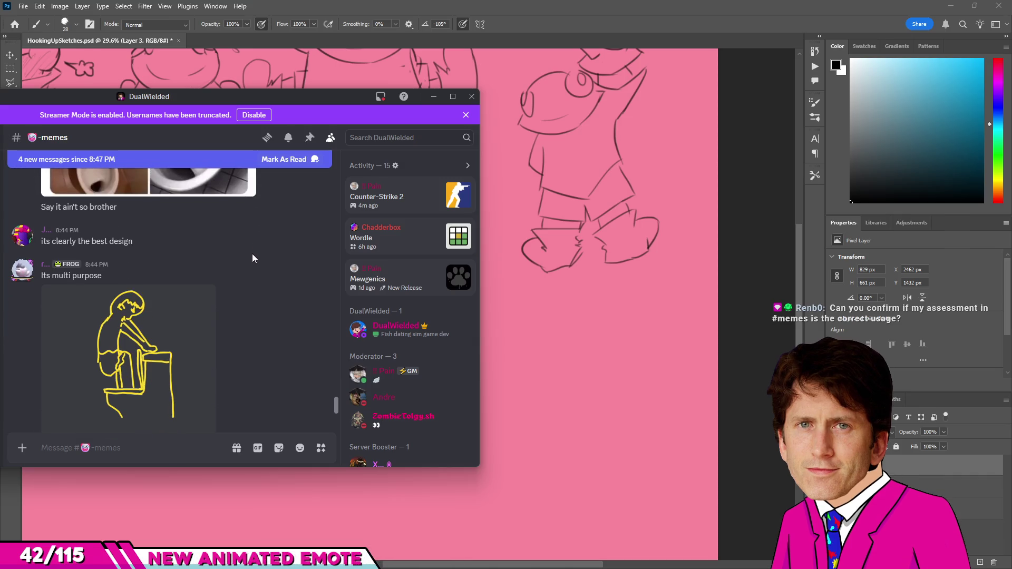
{"action": "scroll", "coordinate": [249, 253], "scroll_direction": "down", "scroll_amount": 1}
{"action": "scroll", "coordinate": [150, 313], "scroll_direction": "down", "scroll_amount": 3}
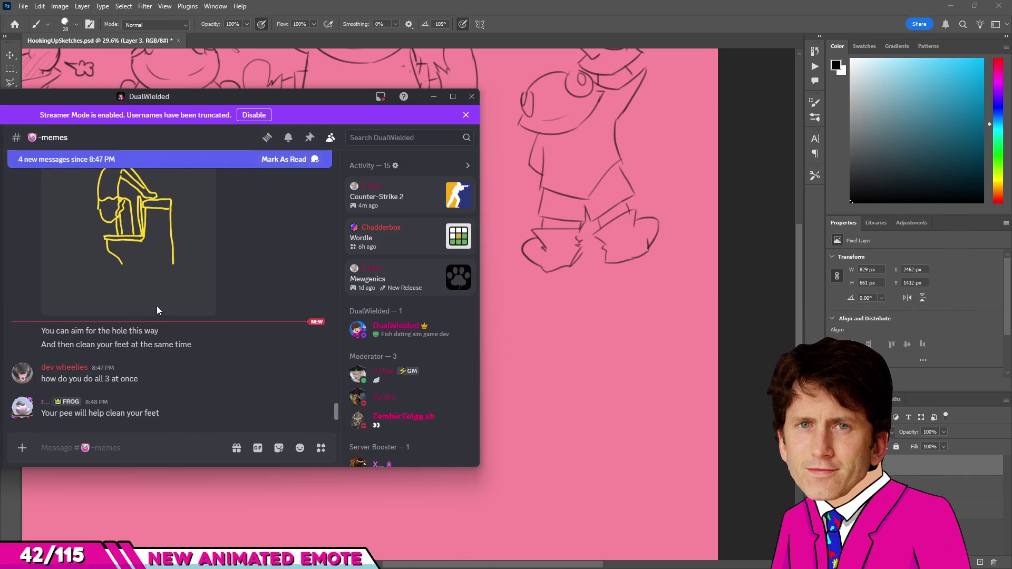
{"action": "scroll", "coordinate": [190, 291], "scroll_direction": "up", "scroll_amount": 1}
{"action": "key", "text": "alt+Tab"}
{"action": "left_click", "coordinate": [142, 283]}
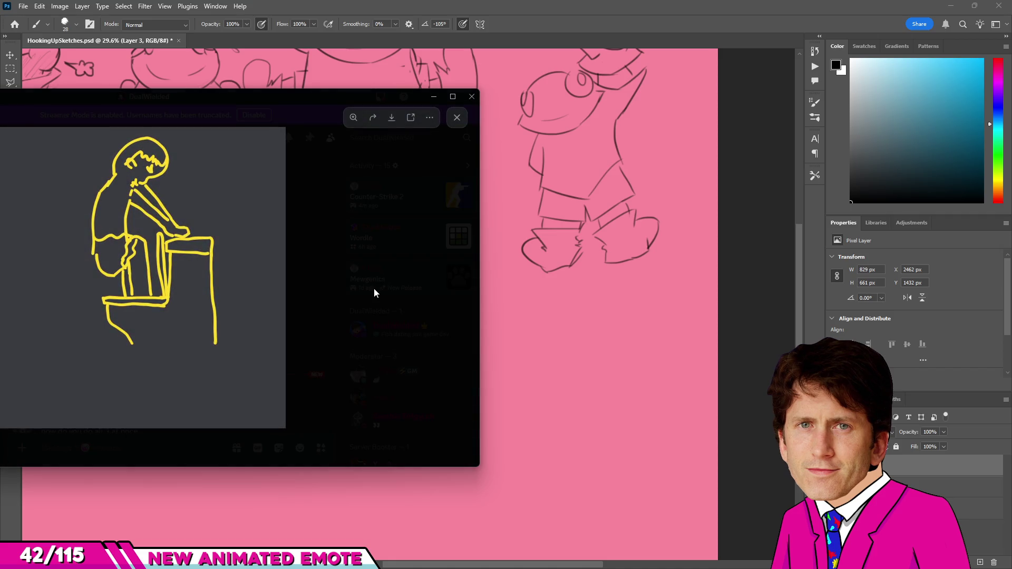
{"action": "left_click", "coordinate": [374, 288]}
{"action": "scroll", "coordinate": [187, 321], "scroll_direction": "up", "scroll_amount": 3}
{"action": "scroll", "coordinate": [173, 333], "scroll_direction": "up", "scroll_amount": 4}
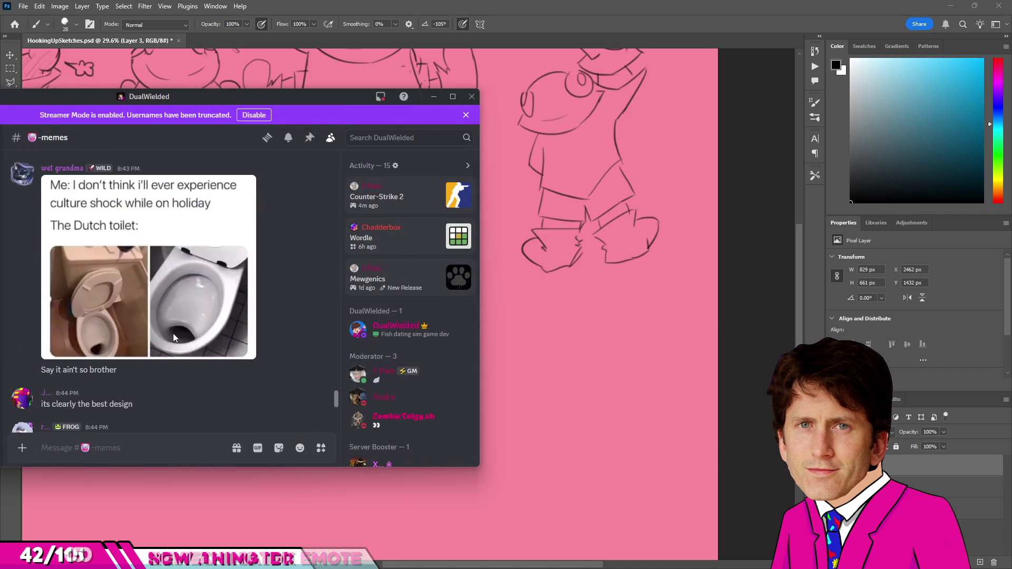
{"action": "left_click", "coordinate": [173, 332]}
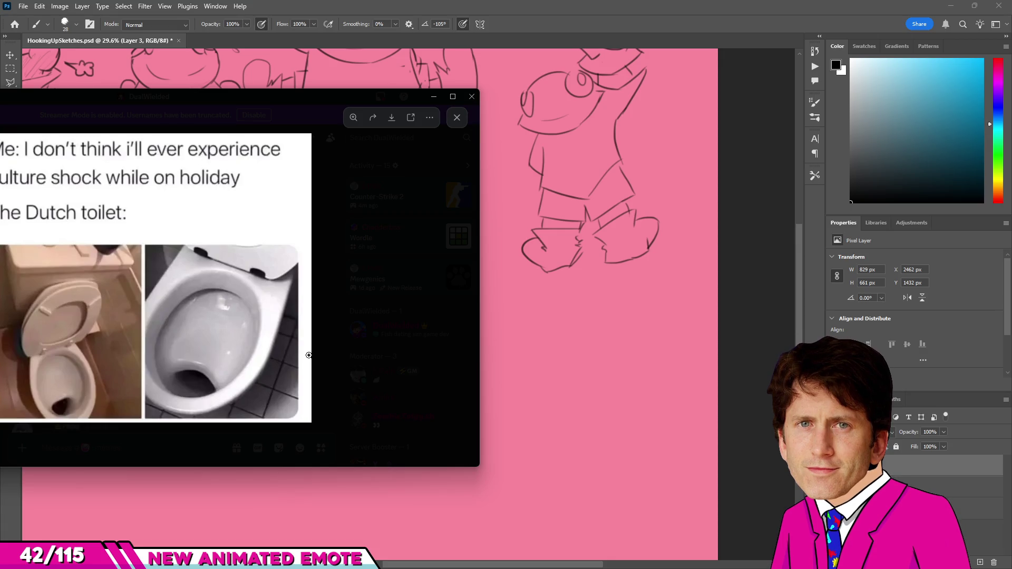
{"action": "key", "text": "Escape"}
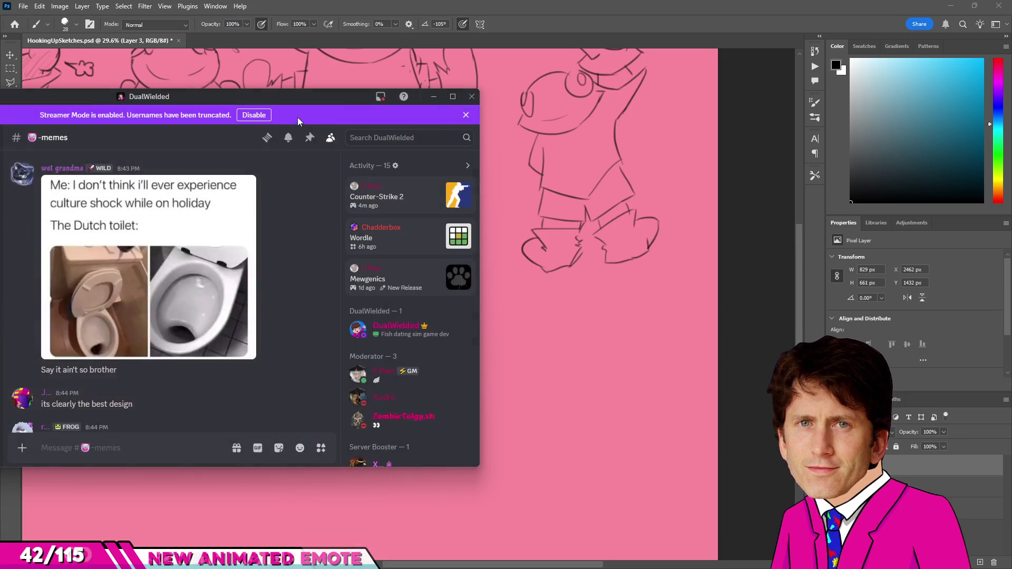
{"action": "key", "text": "super+Down"}
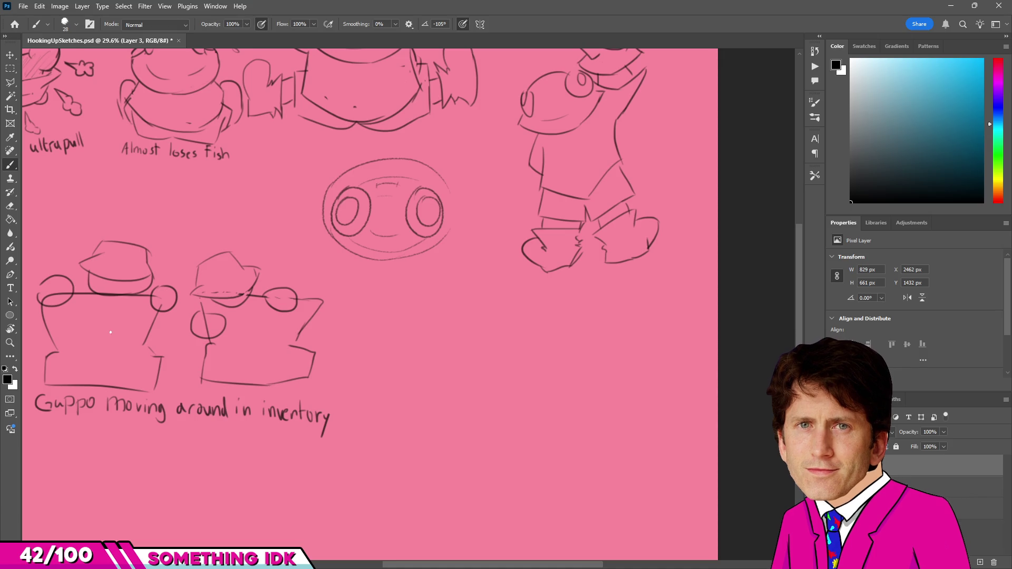
{"action": "scroll", "coordinate": [335, 301], "scroll_direction": "down", "scroll_amount": 2}
{"action": "scroll", "coordinate": [418, 305], "scroll_direction": "up", "scroll_amount": 3}
{"action": "scroll", "coordinate": [380, 301], "scroll_direction": "down", "scroll_amount": 1}
{"action": "scroll", "coordinate": [345, 296], "scroll_direction": "up", "scroll_amount": 1}
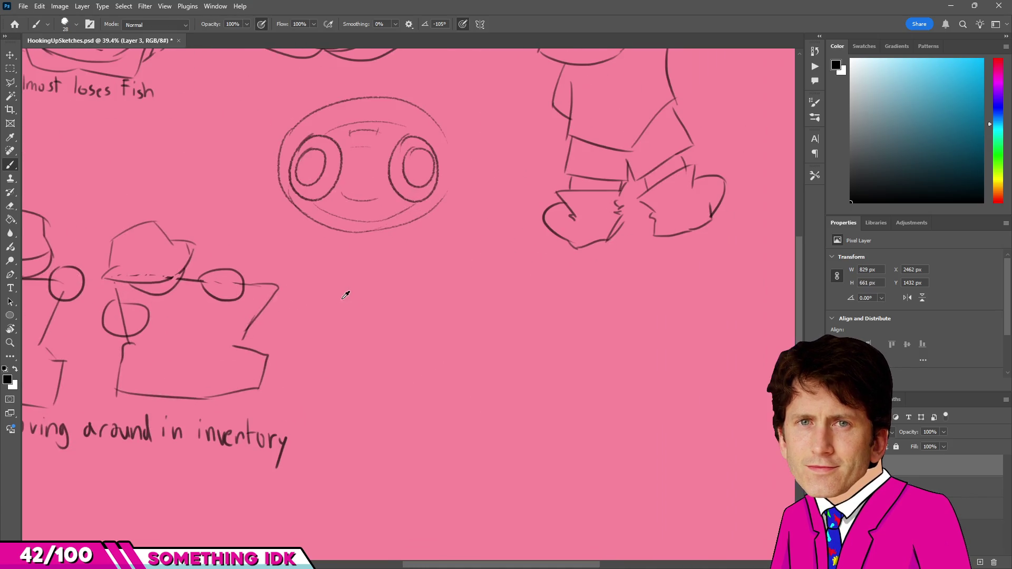
{"action": "scroll", "coordinate": [290, 208], "scroll_direction": "up", "scroll_amount": 1}
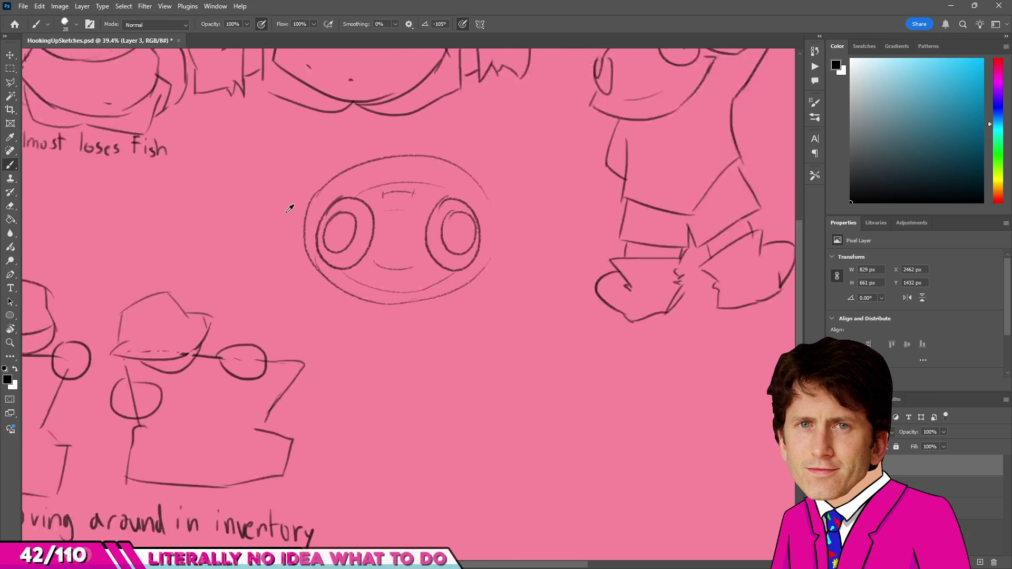
{"action": "scroll", "coordinate": [335, 244], "scroll_direction": "up", "scroll_amount": 1}
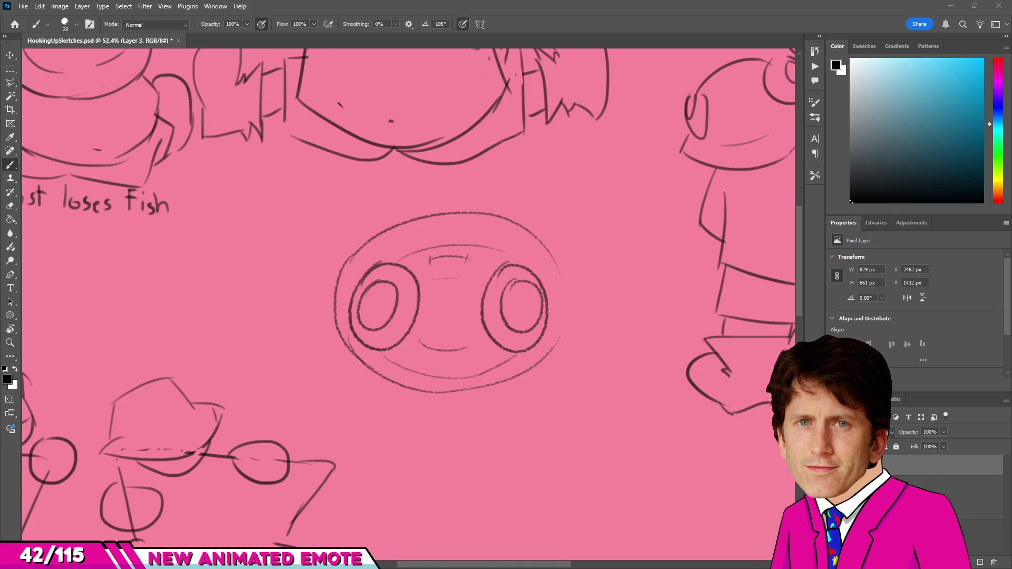
{"action": "mouse_move", "coordinate": [517, 188]}
{"action": "left_mouse_down"}
{"action": "mouse_move", "coordinate": [577, 226]}
{"action": "mouse_move", "coordinate": [551, 219]}
{"action": "mouse_move", "coordinate": [579, 251]}
{"action": "left_mouse_up"}
{"action": "key", "text": "ctrl+z"}
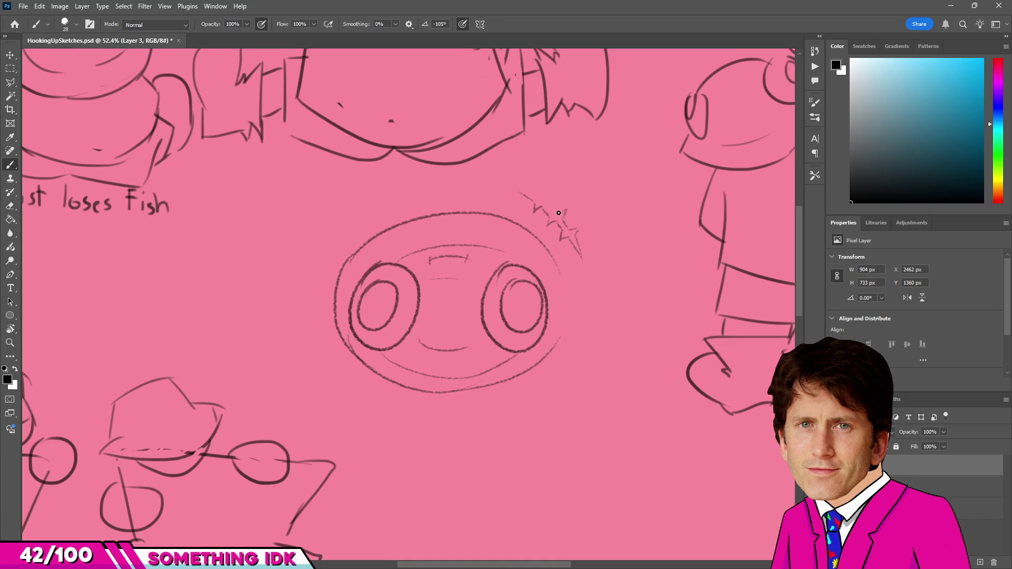
{"action": "mouse_move", "coordinate": [543, 201]}
{"action": "left_mouse_down"}
{"action": "mouse_move", "coordinate": [546, 191]}
{"action": "mouse_move", "coordinate": [537, 204]}
{"action": "left_mouse_up"}
{"action": "scroll", "coordinate": [537, 206], "scroll_direction": "down", "scroll_amount": 1}
{"action": "scroll", "coordinate": [621, 234], "scroll_direction": "down", "scroll_amount": 2}
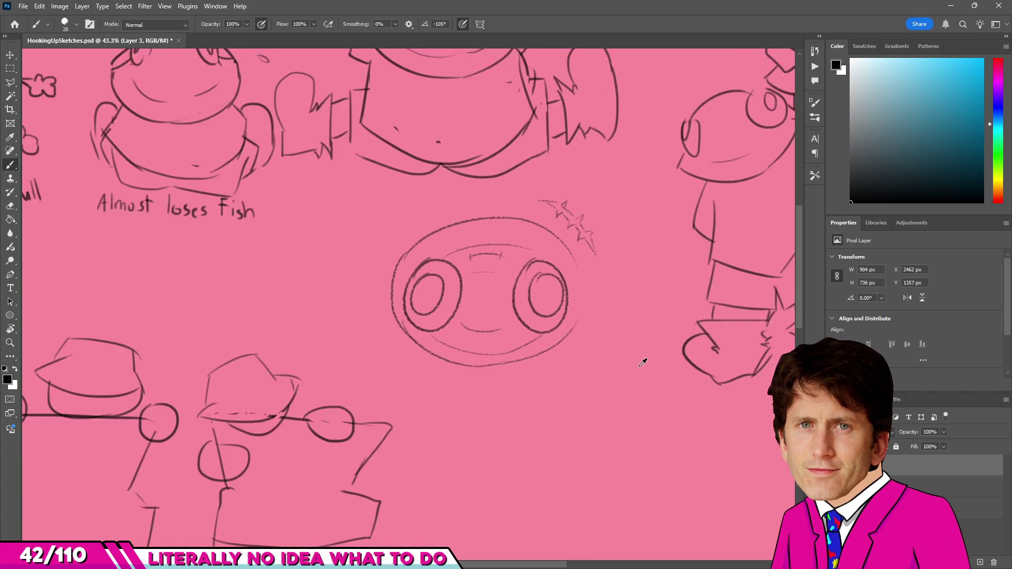
{"action": "scroll", "coordinate": [570, 264], "scroll_direction": "down", "scroll_amount": 2}
{"action": "scroll", "coordinate": [578, 281], "scroll_direction": "up", "scroll_amount": 4}
{"action": "scroll", "coordinate": [579, 281], "scroll_direction": "up", "scroll_amount": 1}
{"action": "scroll", "coordinate": [581, 285], "scroll_direction": "down", "scroll_amount": 1}
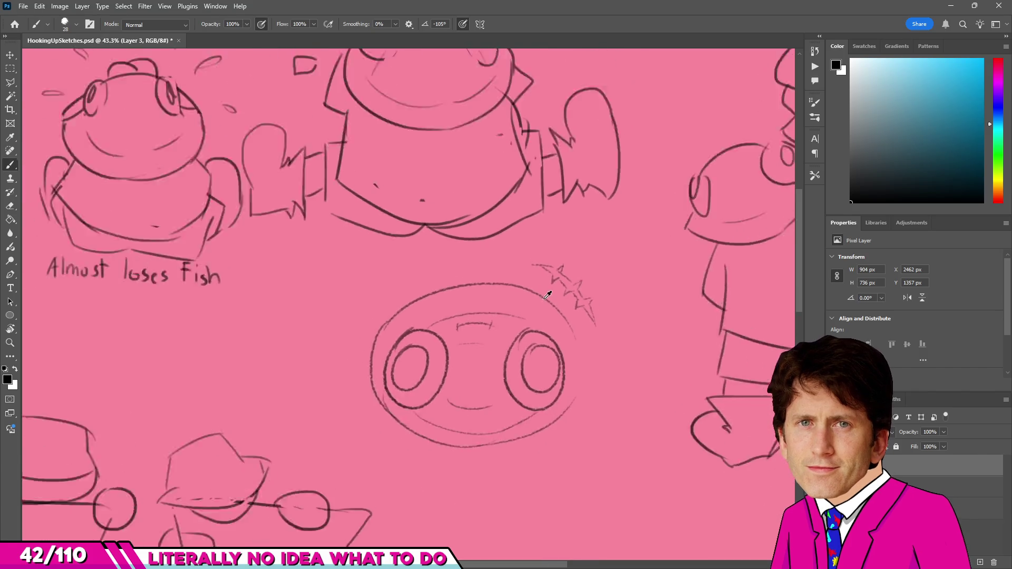
{"action": "scroll", "coordinate": [582, 286], "scroll_direction": "up", "scroll_amount": 1}
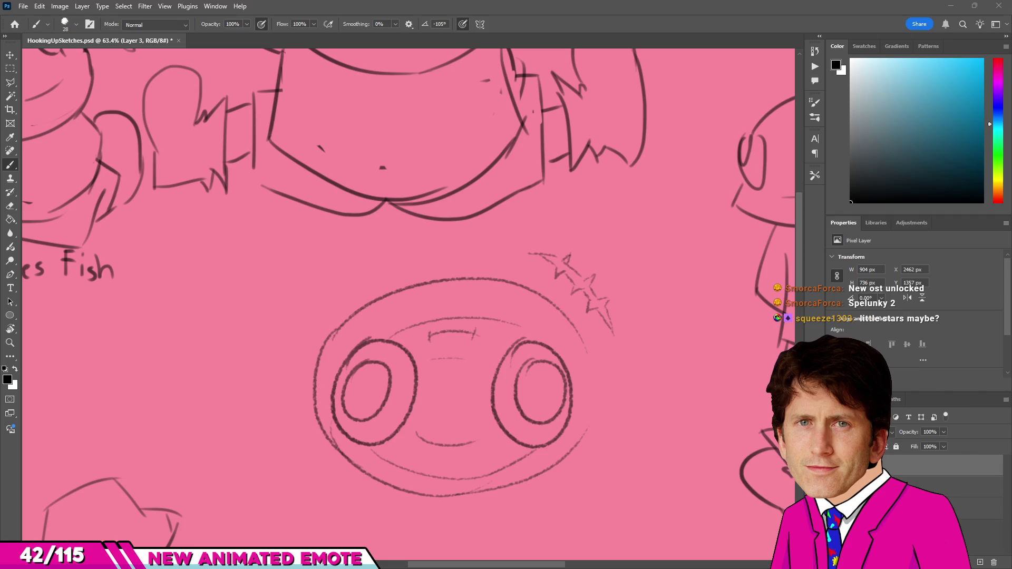
{"action": "key", "text": "alt+Tab"}
{"action": "scroll", "coordinate": [404, 373], "scroll_direction": "down", "scroll_amount": 2}
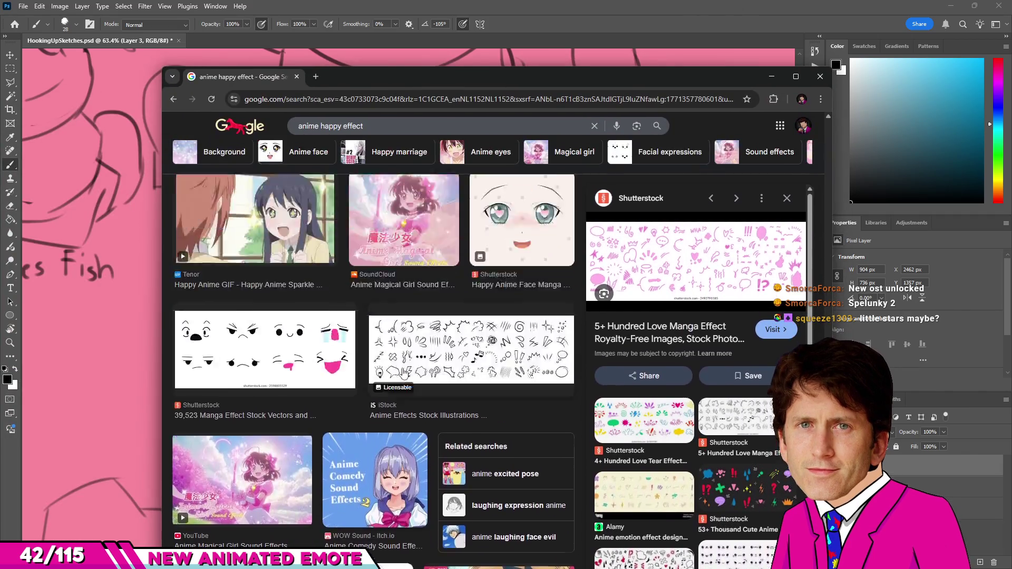
{"action": "scroll", "coordinate": [404, 374], "scroll_direction": "up", "scroll_amount": 2}
{"action": "scroll", "coordinate": [404, 374], "scroll_direction": "up", "scroll_amount": 1}
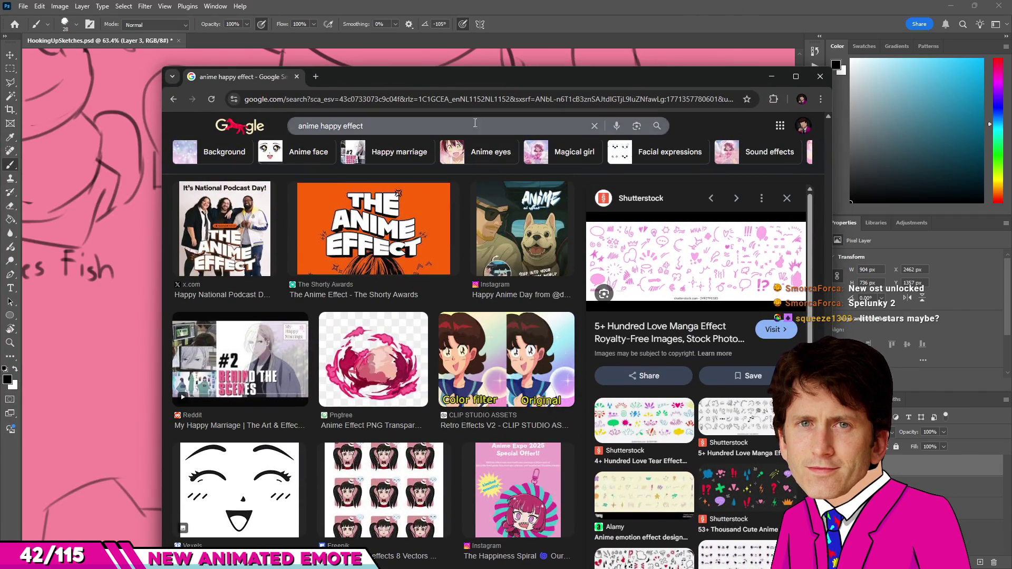
{"action": "key", "text": "alt+Tab"}
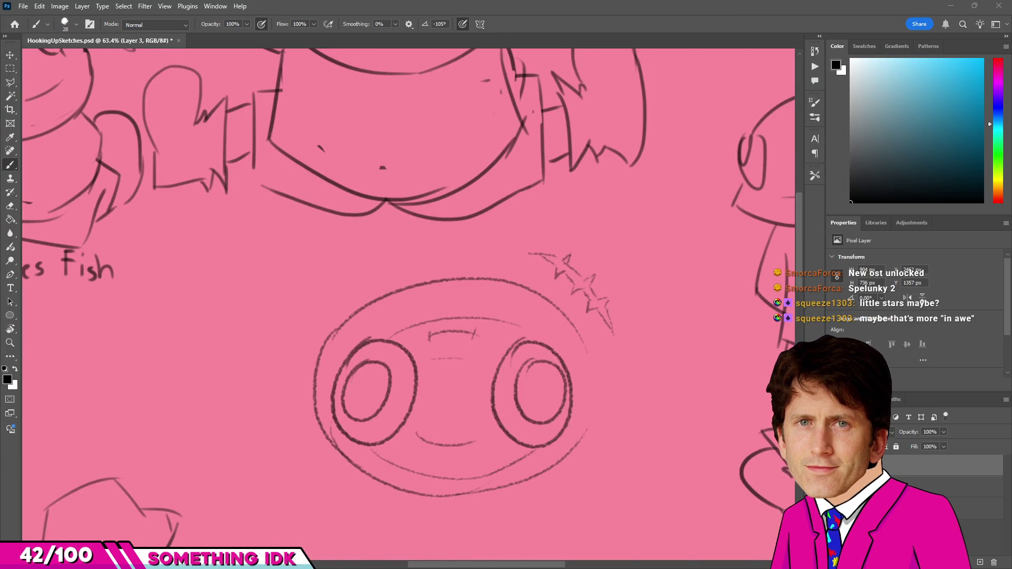
{"action": "key", "text": "alt+Tab"}
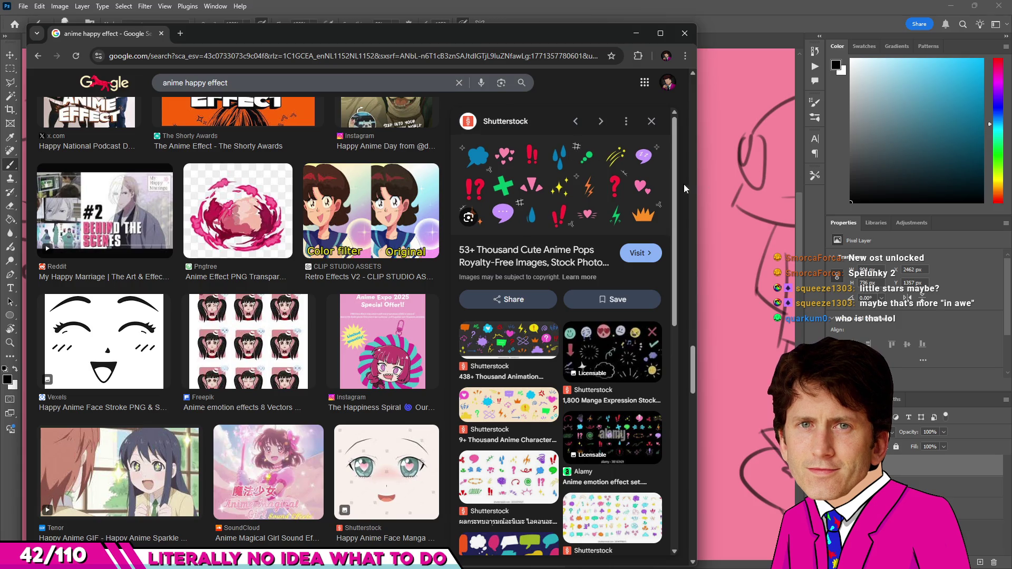
{"action": "mouse_move", "coordinate": [562, 175]}
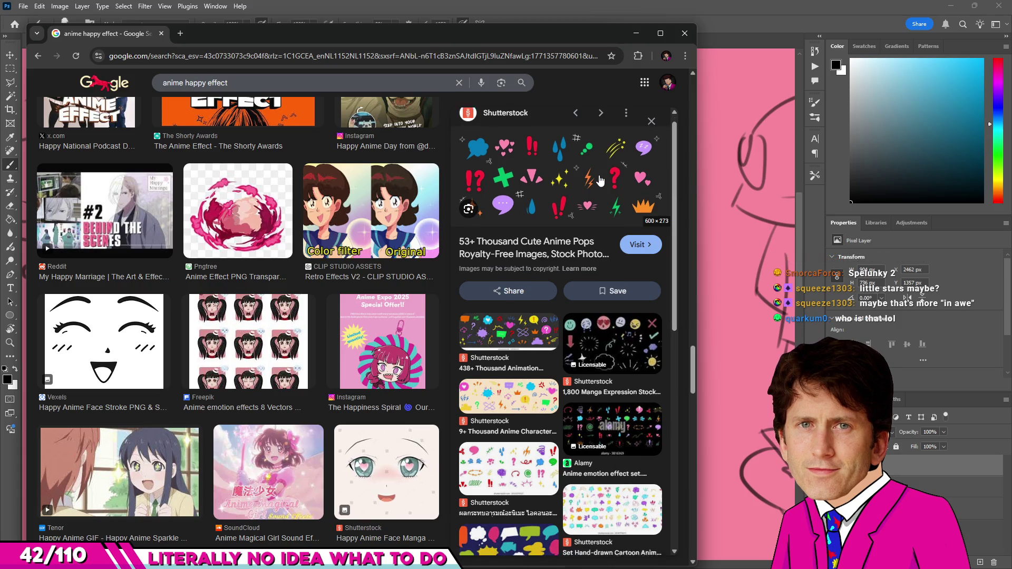
{"action": "left_click", "coordinate": [509, 341]}
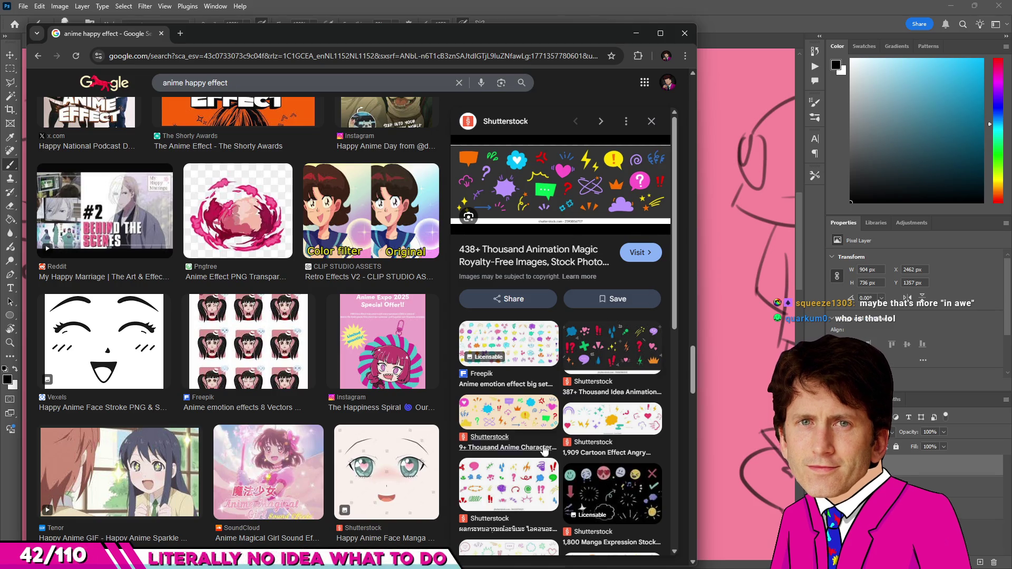
{"action": "left_click", "coordinate": [509, 487]}
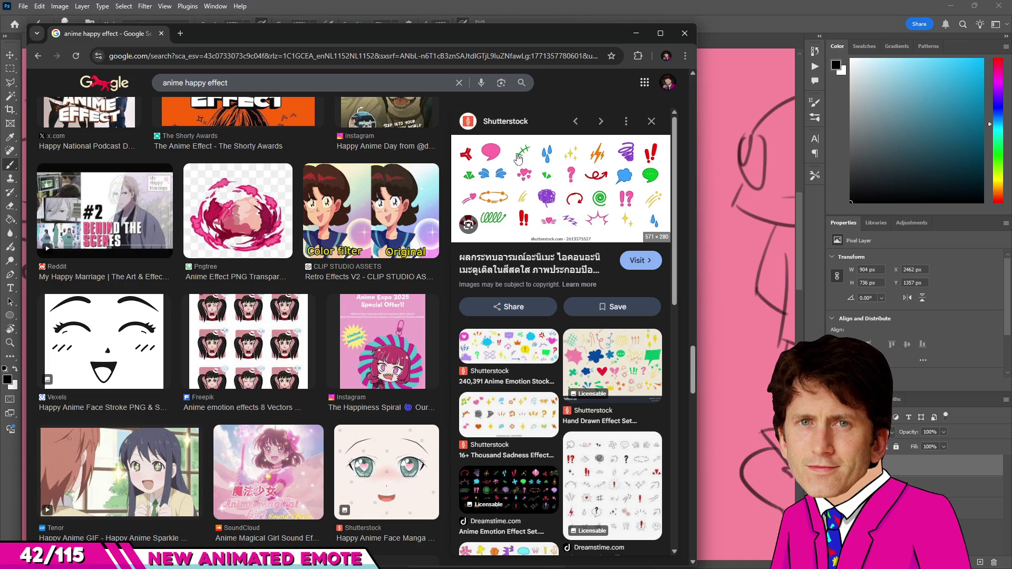
{"action": "left_click", "coordinate": [636, 33]}
{"action": "scroll", "coordinate": [350, 289], "scroll_direction": "down", "scroll_amount": 2}
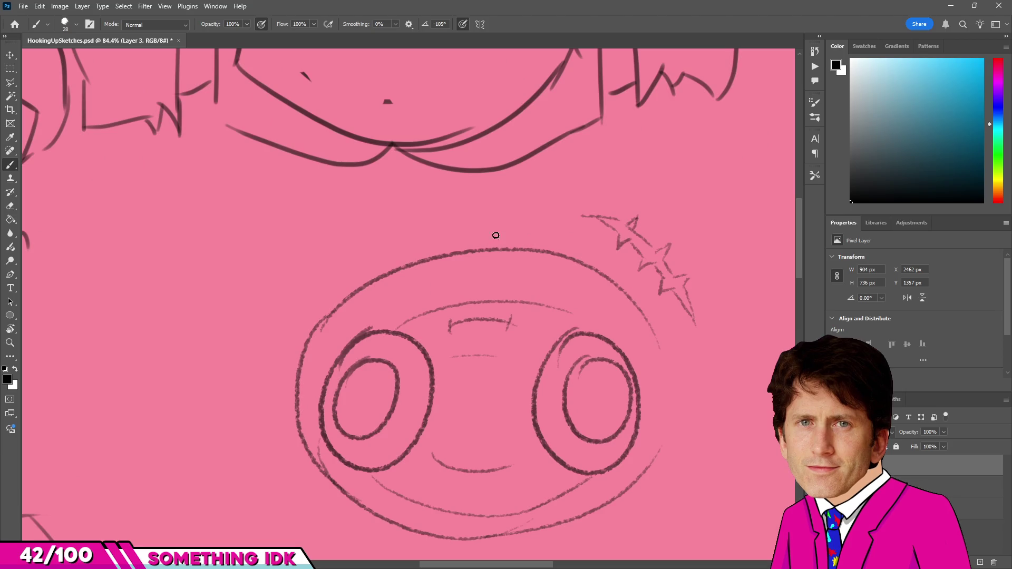
{"action": "scroll", "coordinate": [639, 239], "scroll_direction": "up", "scroll_amount": 2}
Erase the scribbled stars beside the face and return to the Brush.
{"action": "key", "text": "e"}
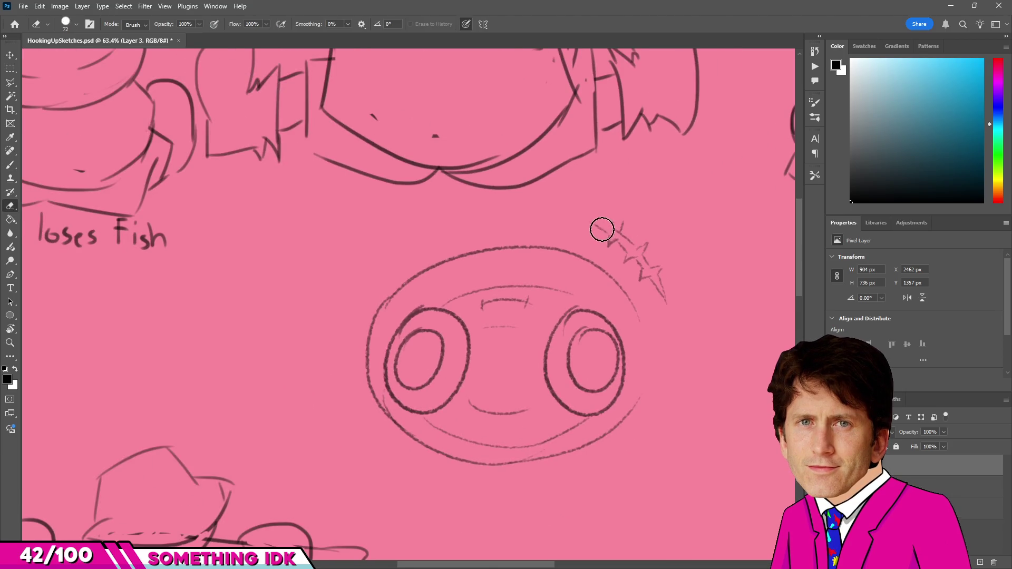
{"action": "left_click_drag", "start_coordinate": [601, 226], "coordinate": [693, 312]}
{"action": "scroll", "coordinate": [617, 258], "scroll_direction": "down", "scroll_amount": 3}
{"action": "scroll", "coordinate": [616, 257], "scroll_direction": "up", "scroll_amount": 2}
{"action": "key", "text": "b"}
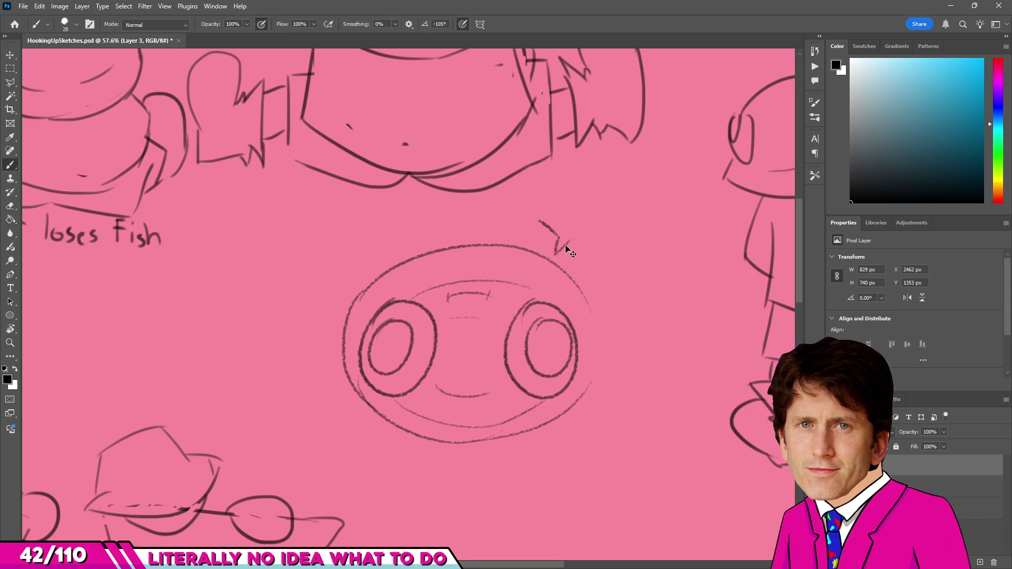
Draw a spiky zigzag above the face's upper right, then switch to the Lasso.
{"action": "left_click_drag", "start_coordinate": [566, 241], "coordinate": [579, 259]}
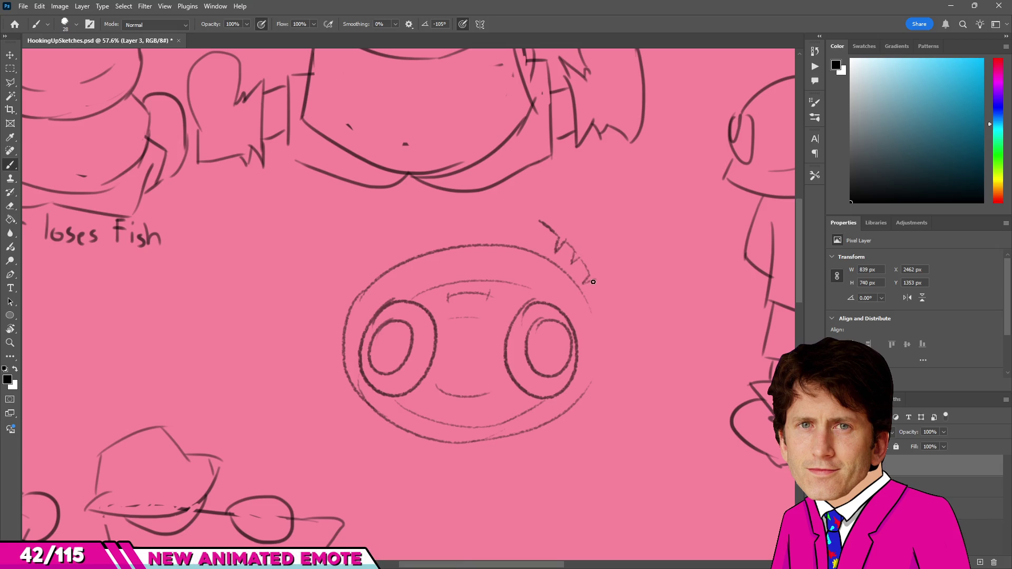
{"action": "mouse_move", "coordinate": [598, 280]}
{"action": "left_mouse_down"}
{"action": "mouse_move", "coordinate": [602, 306]}
{"action": "mouse_move", "coordinate": [591, 261]}
{"action": "left_mouse_up"}
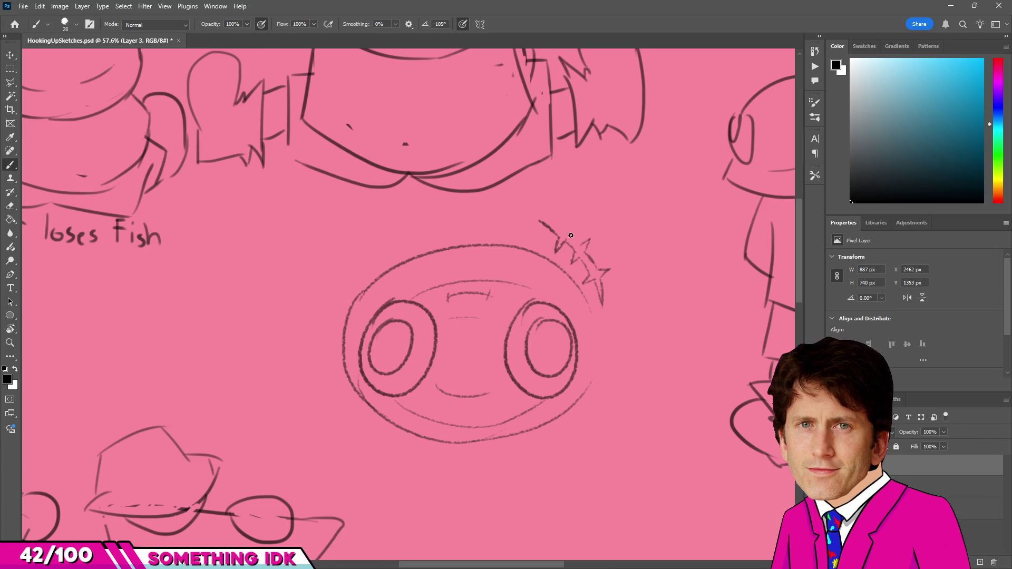
{"action": "left_click_drag", "start_coordinate": [573, 238], "coordinate": [560, 224]}
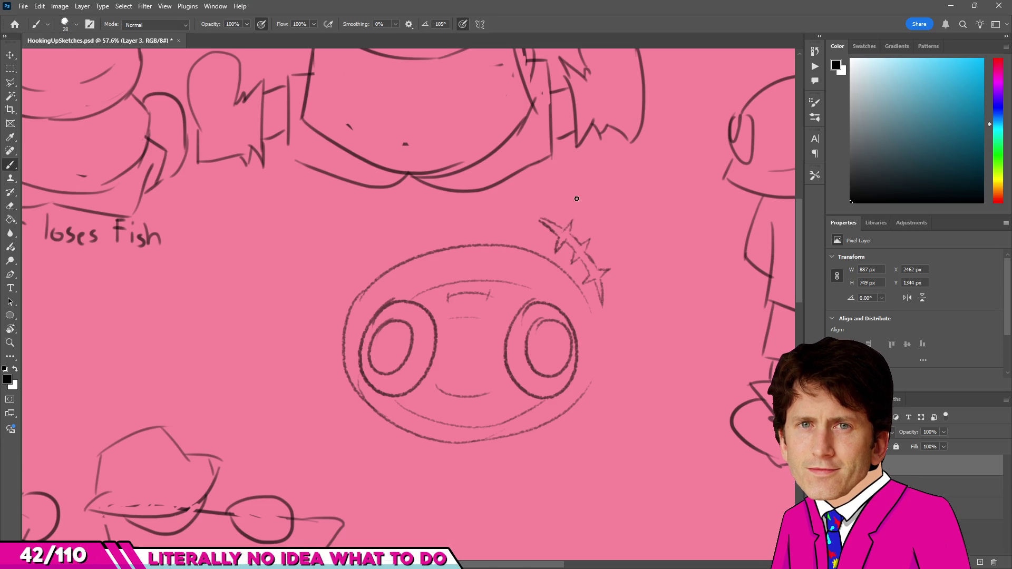
{"action": "scroll", "coordinate": [576, 199], "scroll_direction": "down", "scroll_amount": 3}
{"action": "scroll", "coordinate": [601, 221], "scroll_direction": "up", "scroll_amount": 4}
{"action": "key", "text": "l"}
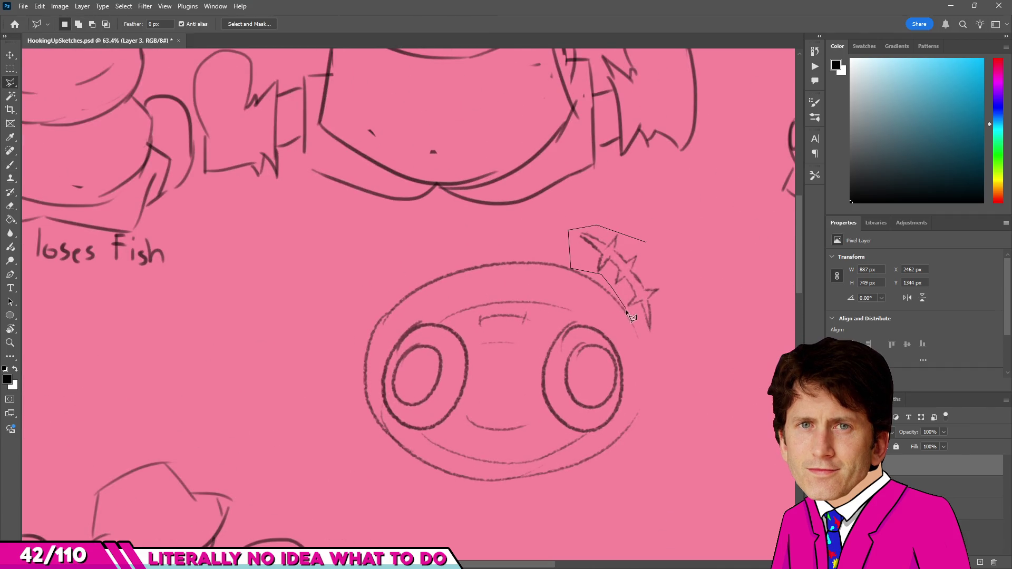
Copy the zigzag sparkle to the round face's upper left, rotated about -101°, and commit it.
{"action": "mouse_move", "coordinate": [626, 310]}
{"action": "left_mouse_down"}
{"action": "mouse_move", "coordinate": [659, 286]}
{"action": "mouse_move", "coordinate": [327, 289]}
{"action": "left_mouse_up"}
{"action": "key", "text": "v"}
{"action": "left_click_drag", "start_coordinate": [335, 323], "coordinate": [397, 257]}
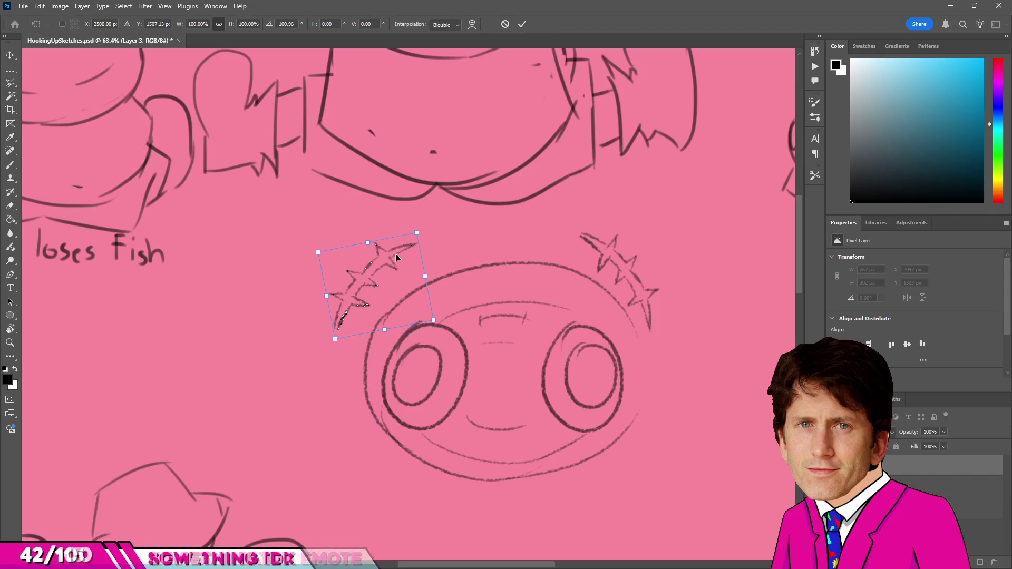
{"action": "key", "text": "Return"}
{"action": "key", "text": "m"}
{"action": "scroll", "coordinate": [394, 277], "scroll_direction": "down", "scroll_amount": 2}
{"action": "scroll", "coordinate": [394, 278], "scroll_direction": "down", "scroll_amount": 3}
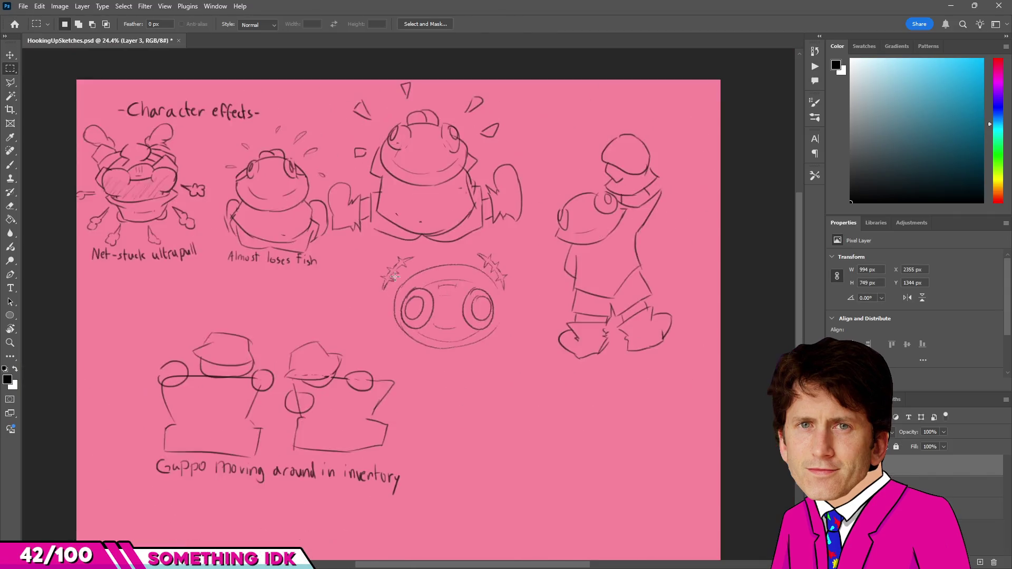
{"action": "scroll", "coordinate": [395, 277], "scroll_direction": "down", "scroll_amount": 2}
{"action": "scroll", "coordinate": [380, 277], "scroll_direction": "up", "scroll_amount": 2}
{"action": "scroll", "coordinate": [364, 275], "scroll_direction": "up", "scroll_amount": 2}
{"action": "scroll", "coordinate": [352, 275], "scroll_direction": "down", "scroll_amount": 4}
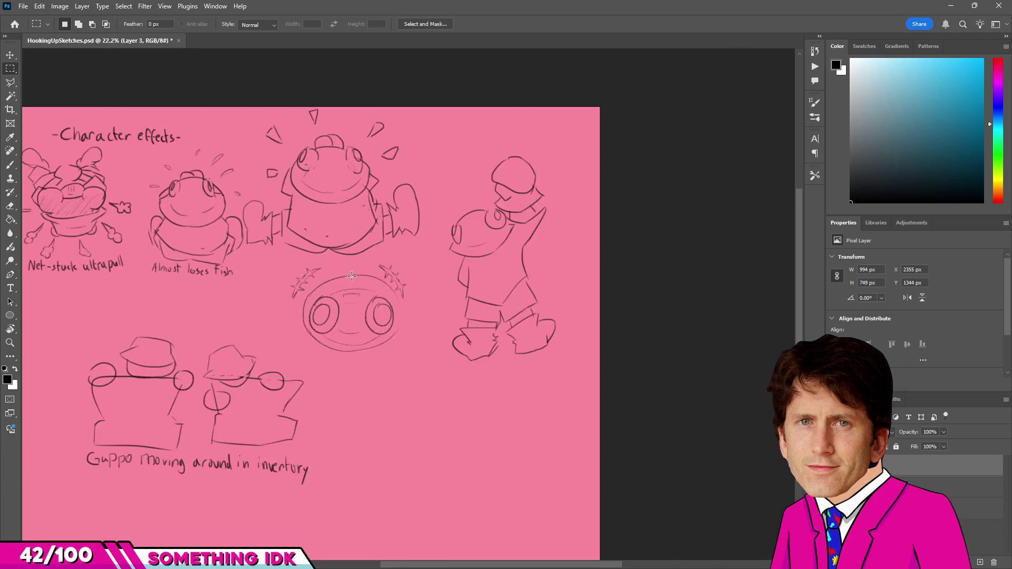
{"action": "scroll", "coordinate": [352, 277], "scroll_direction": "up", "scroll_amount": 2}
{"action": "scroll", "coordinate": [356, 284], "scroll_direction": "up", "scroll_amount": 2}
{"action": "scroll", "coordinate": [372, 309], "scroll_direction": "down", "scroll_amount": 4}
{"action": "scroll", "coordinate": [388, 338], "scroll_direction": "down", "scroll_amount": 1}
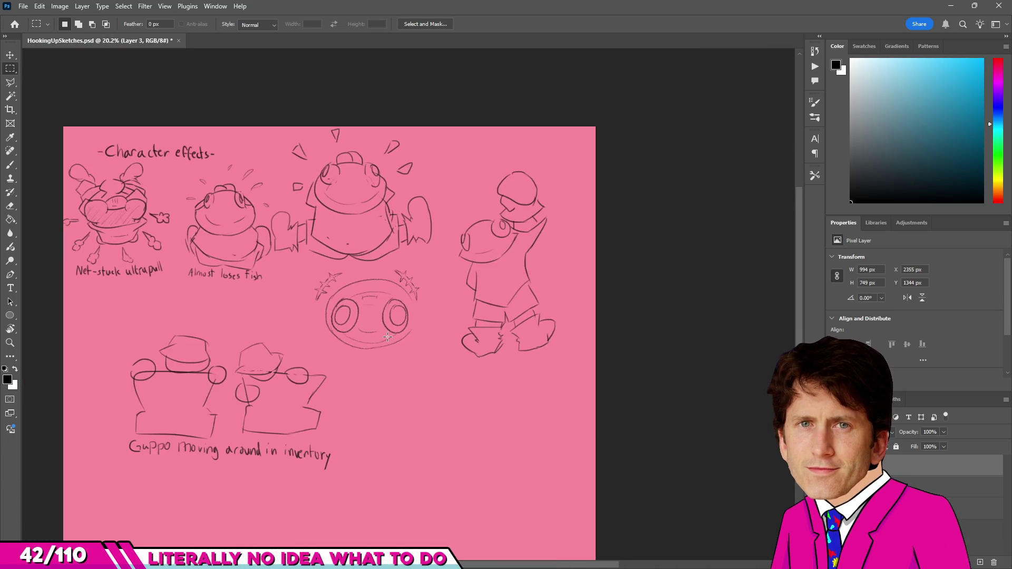
{"action": "scroll", "coordinate": [388, 338], "scroll_direction": "down", "scroll_amount": 2}
{"action": "scroll", "coordinate": [404, 338], "scroll_direction": "up", "scroll_amount": 3}
{"action": "scroll", "coordinate": [427, 338], "scroll_direction": "up", "scroll_amount": 2}
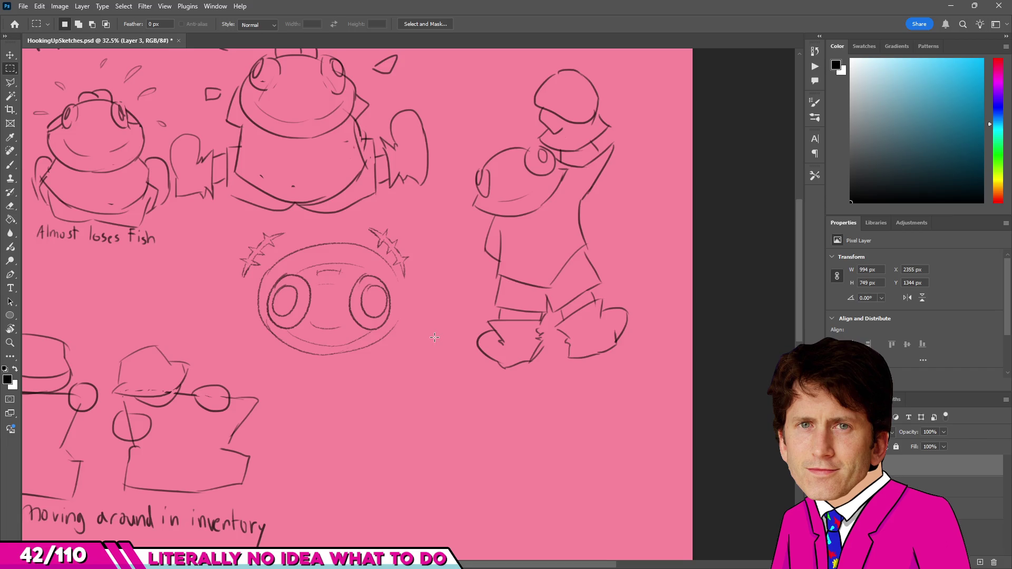
{"action": "scroll", "coordinate": [433, 337], "scroll_direction": "down", "scroll_amount": 2}
{"action": "scroll", "coordinate": [433, 338], "scroll_direction": "up", "scroll_amount": 3}
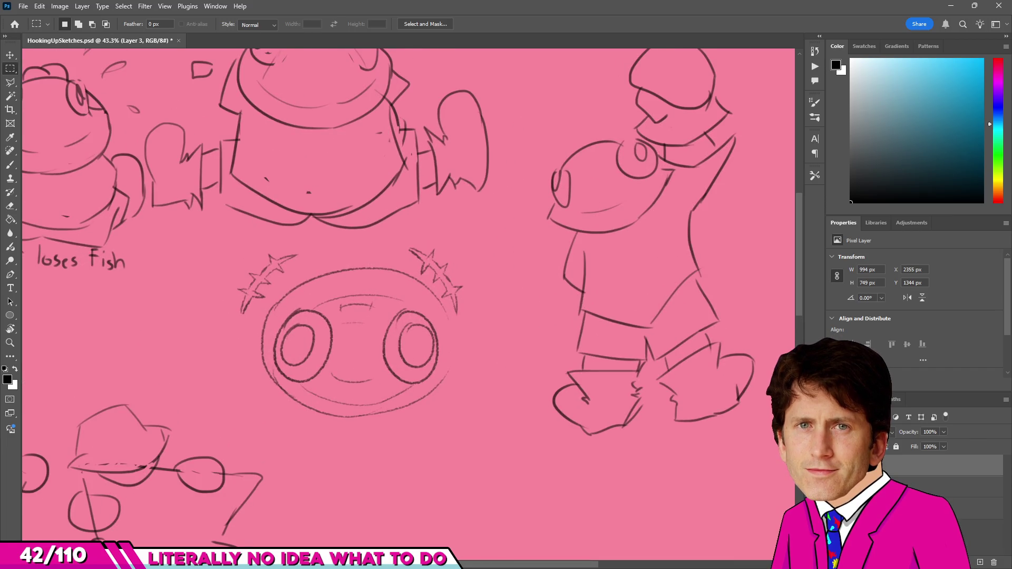
Glance at the reference images, then return to the brush for sketching.
{"action": "key", "text": "alt+Tab"}
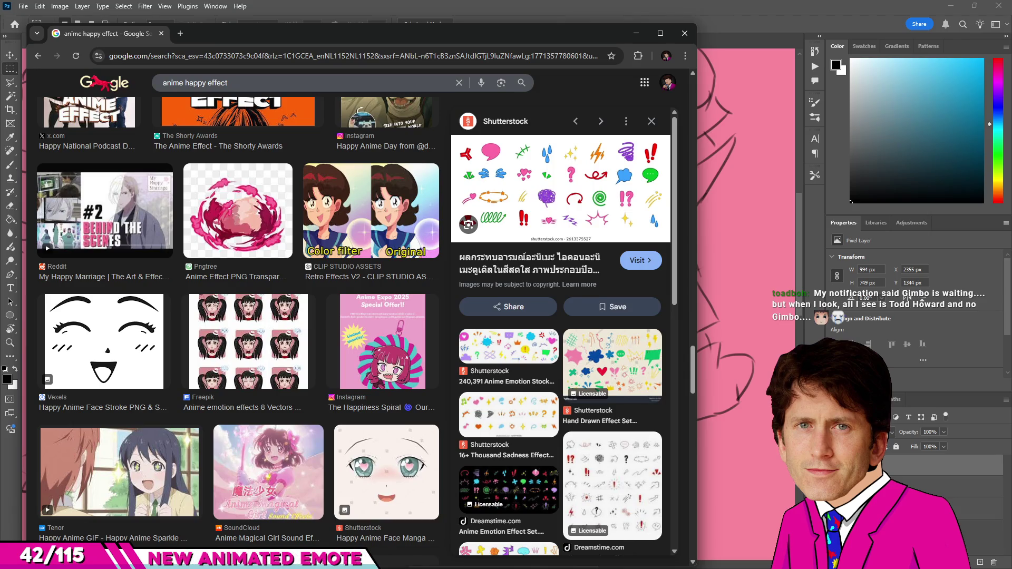
{"action": "key", "text": "alt+Tab"}
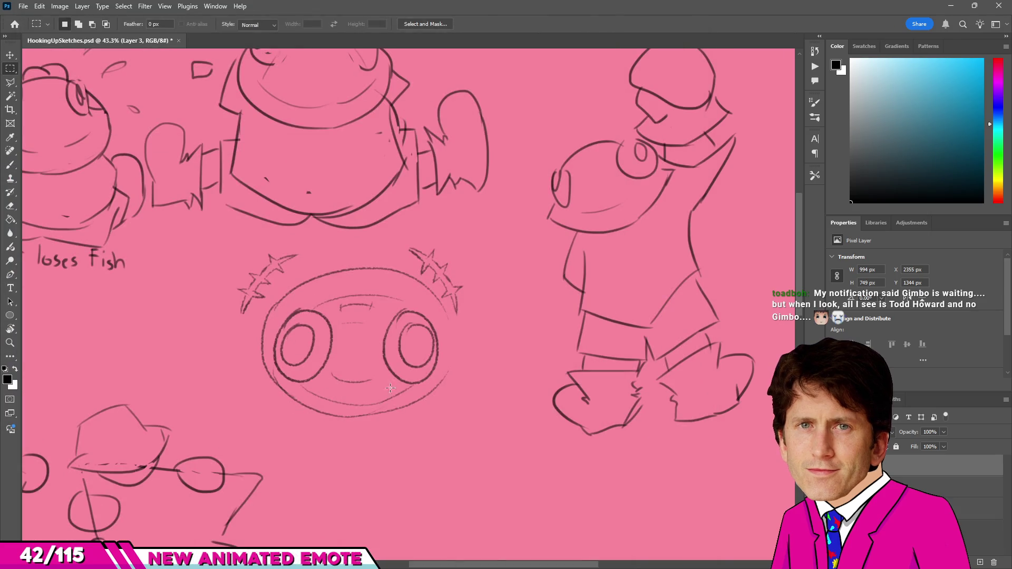
{"action": "scroll", "coordinate": [466, 391], "scroll_direction": "down", "scroll_amount": 2}
{"action": "scroll", "coordinate": [443, 396], "scroll_direction": "down", "scroll_amount": 2}
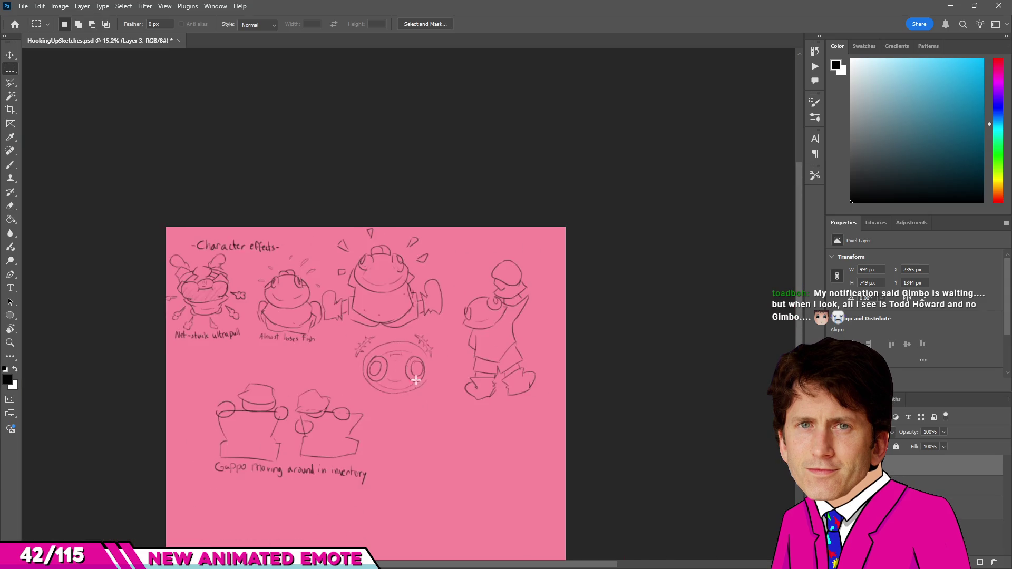
{"action": "scroll", "coordinate": [419, 400], "scroll_direction": "up", "scroll_amount": 2}
{"action": "scroll", "coordinate": [397, 402], "scroll_direction": "down", "scroll_amount": 1}
{"action": "scroll", "coordinate": [399, 405], "scroll_direction": "down", "scroll_amount": 1}
{"action": "scroll", "coordinate": [429, 423], "scroll_direction": "up", "scroll_amount": 1}
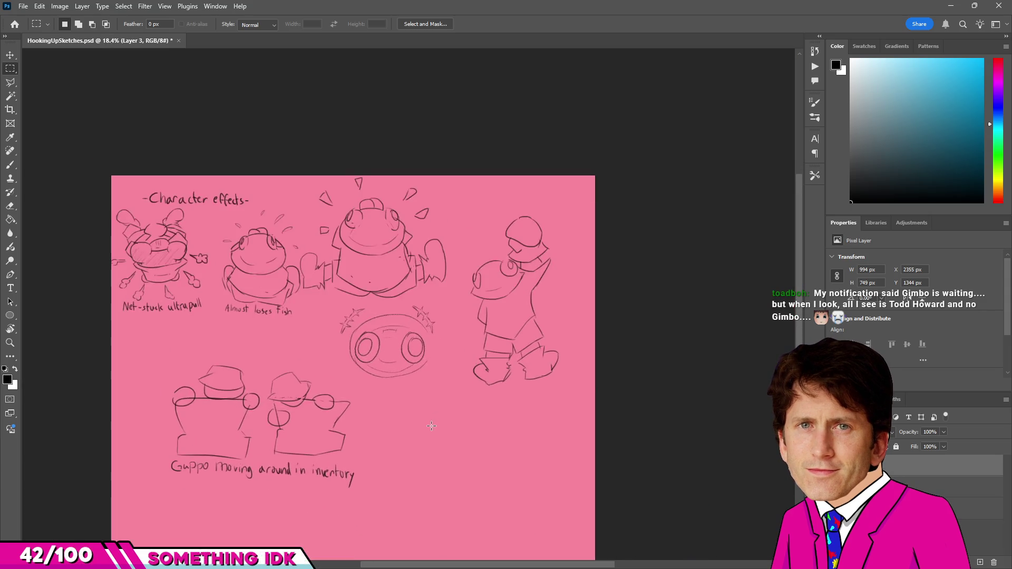
{"action": "scroll", "coordinate": [475, 443], "scroll_direction": "up", "scroll_amount": 1}
{"action": "scroll", "coordinate": [506, 451], "scroll_direction": "down", "scroll_amount": 2}
{"action": "scroll", "coordinate": [488, 426], "scroll_direction": "down", "scroll_amount": 1}
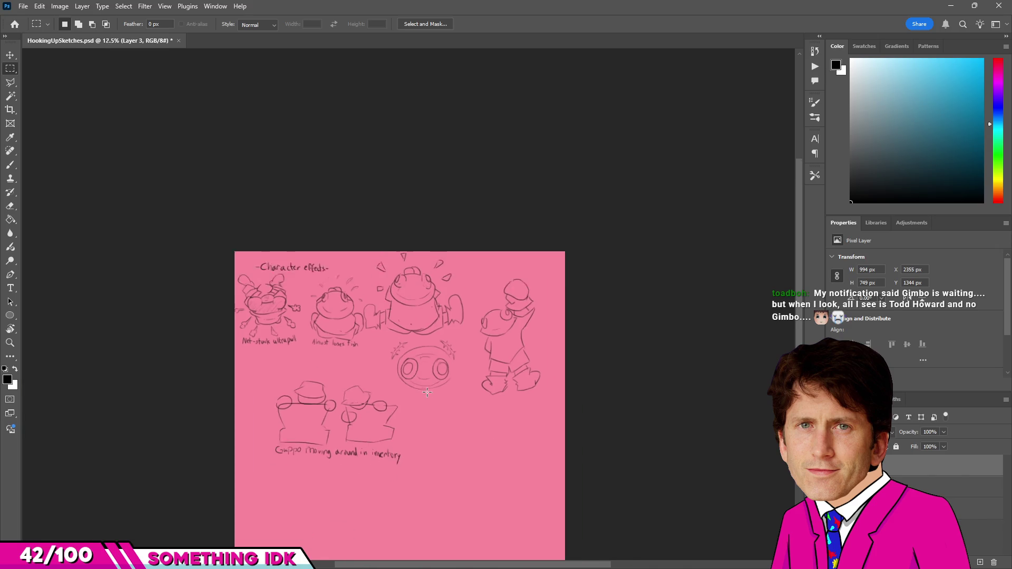
{"action": "scroll", "coordinate": [485, 413], "scroll_direction": "up", "scroll_amount": 1}
{"action": "scroll", "coordinate": [482, 399], "scroll_direction": "up", "scroll_amount": 2}
{"action": "scroll", "coordinate": [479, 384], "scroll_direction": "up", "scroll_amount": 1}
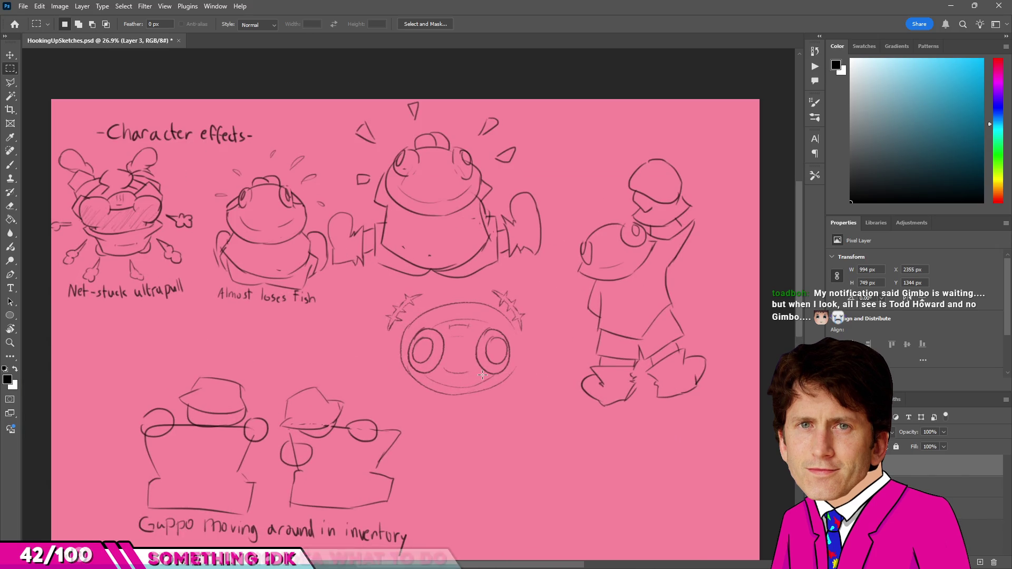
{"action": "scroll", "coordinate": [484, 375], "scroll_direction": "down", "scroll_amount": 2}
{"action": "scroll", "coordinate": [489, 375], "scroll_direction": "up", "scroll_amount": 2}
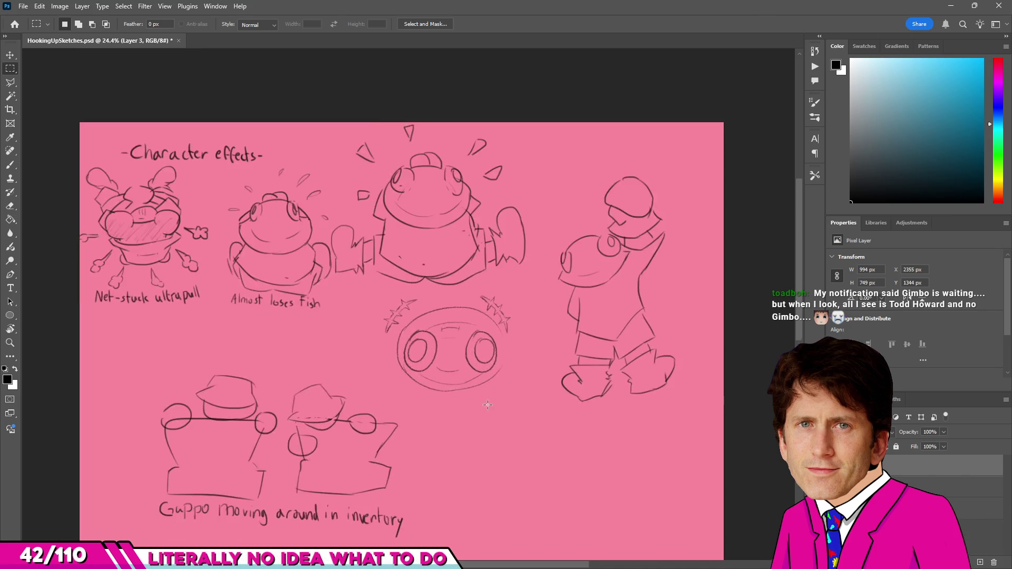
{"action": "scroll", "coordinate": [479, 420], "scroll_direction": "up", "scroll_amount": 2}
{"action": "key", "text": "b"}
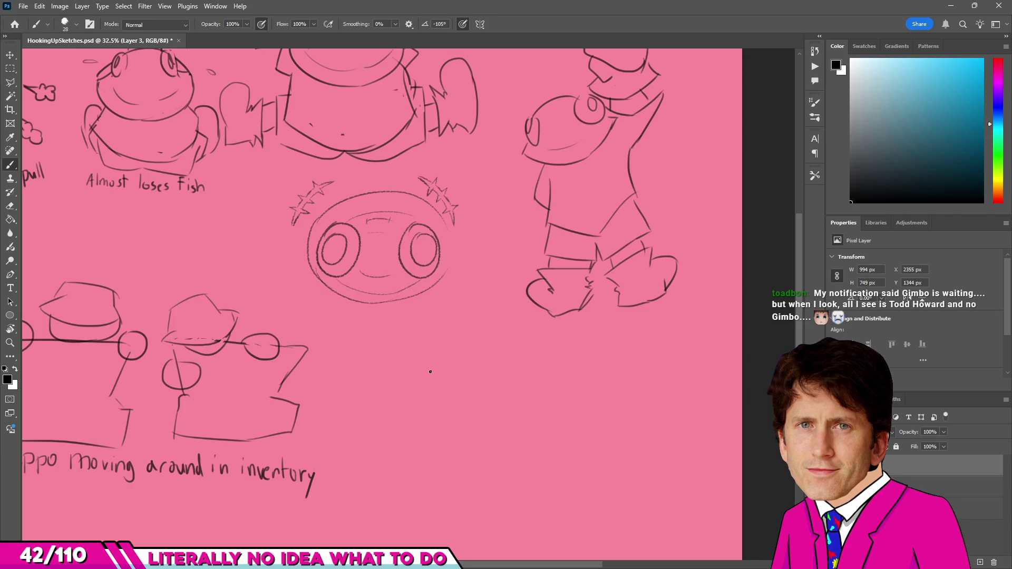
Sketch a pointed V-shaped collar below the round face, undoing stray strokes along the way.
{"action": "key", "text": "ctrl+z"}
{"action": "left_click_drag", "start_coordinate": [435, 362], "coordinate": [436, 452]}
{"action": "key", "text": "ctrl+z"}
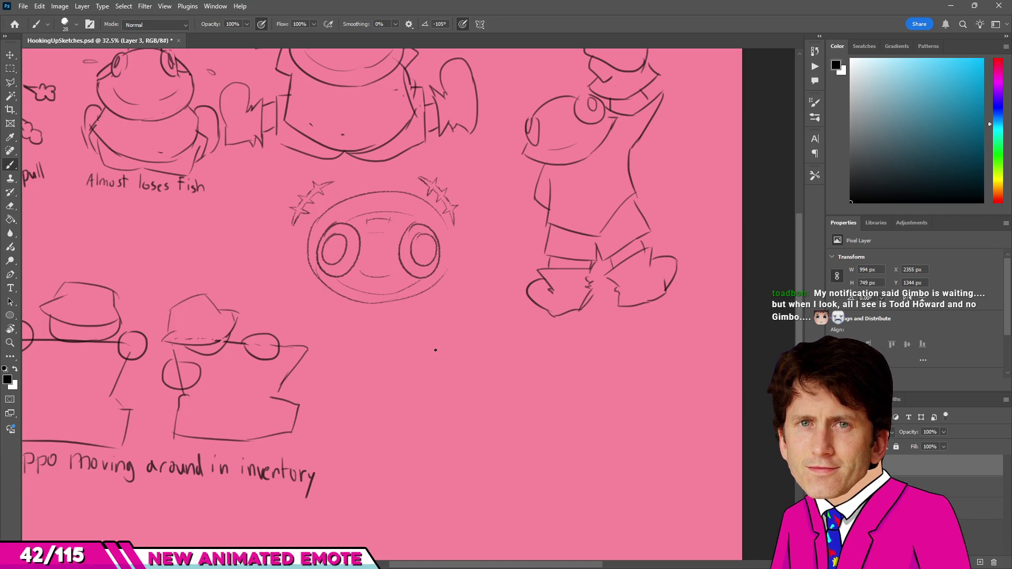
{"action": "left_click_drag", "start_coordinate": [439, 344], "coordinate": [565, 365]}
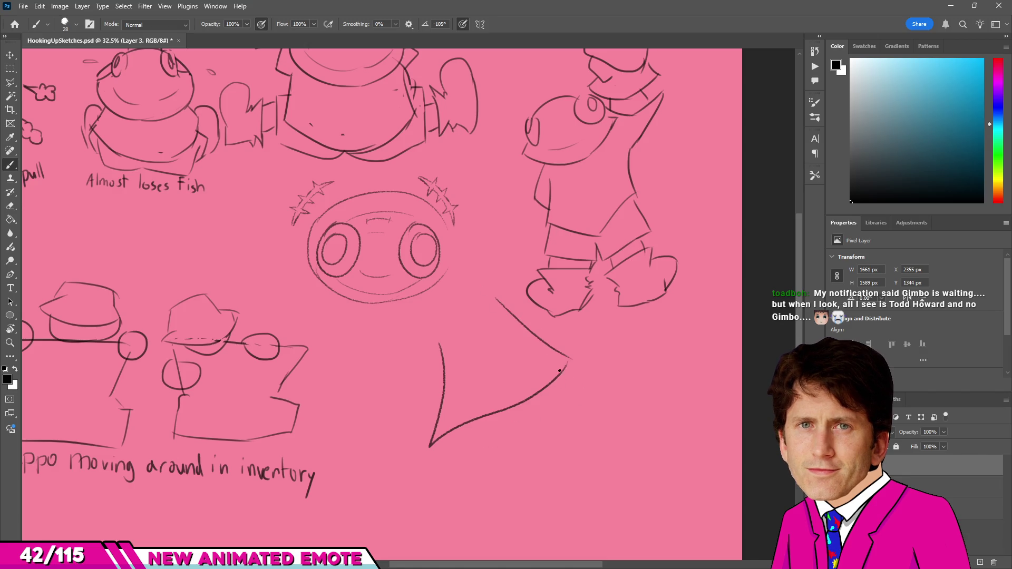
{"action": "key", "text": "ctrl+z"}
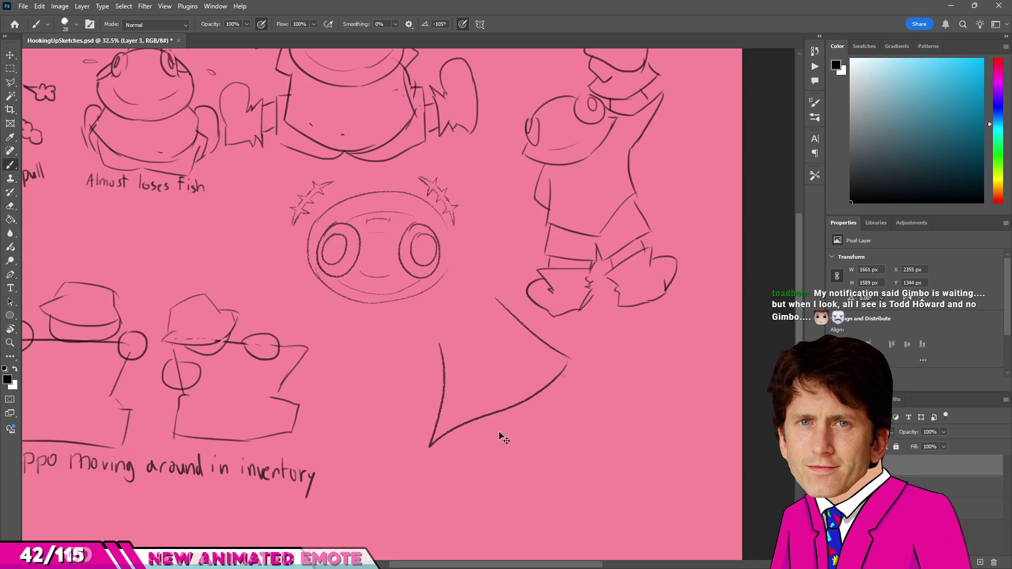
{"action": "left_click_drag", "start_coordinate": [473, 421], "coordinate": [501, 461]}
{"action": "key", "text": "ctrl+z"}
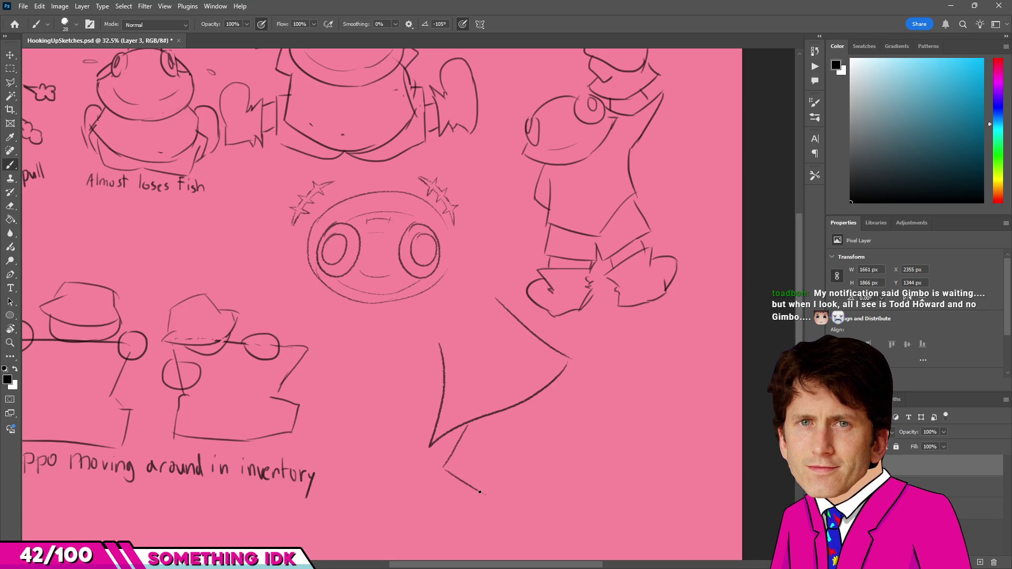
{"action": "left_click_drag", "start_coordinate": [467, 427], "coordinate": [443, 467]}
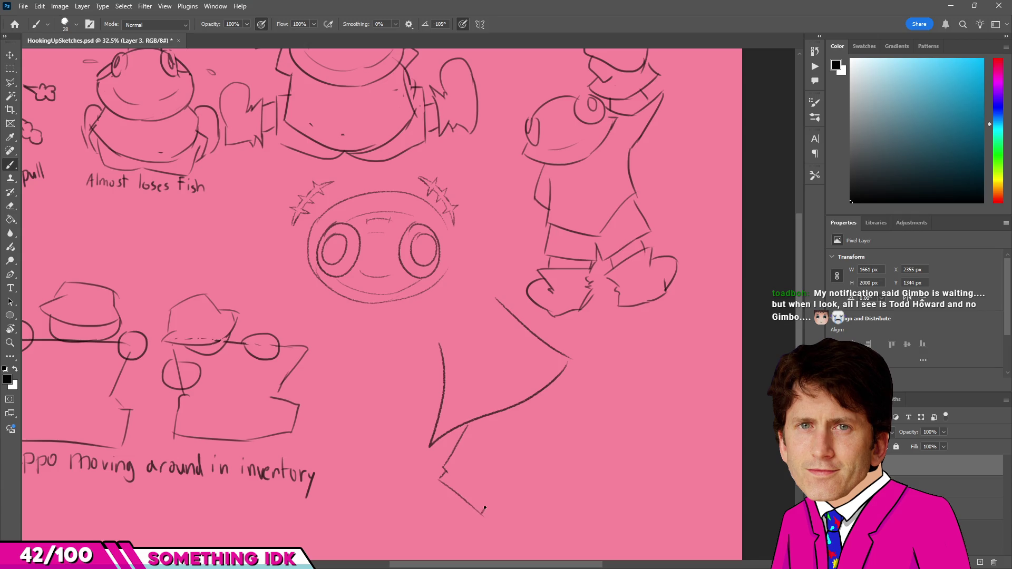
Add the figure's lower body outline, a large hand at lower left and a J-shaped foot curve.
{"action": "left_click_drag", "start_coordinate": [484, 509], "coordinate": [575, 431]}
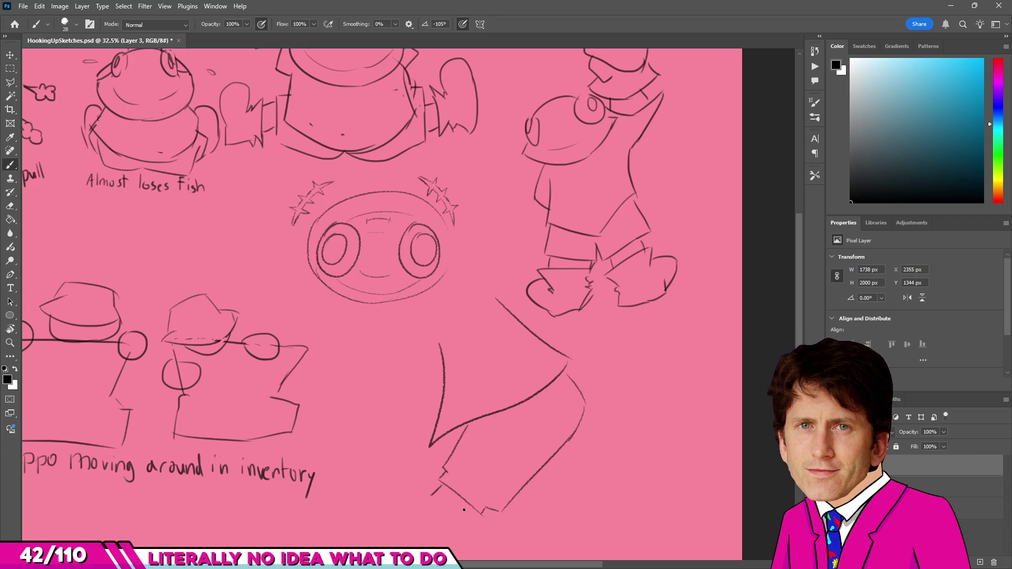
{"action": "left_click_drag", "start_coordinate": [409, 488], "coordinate": [412, 519]}
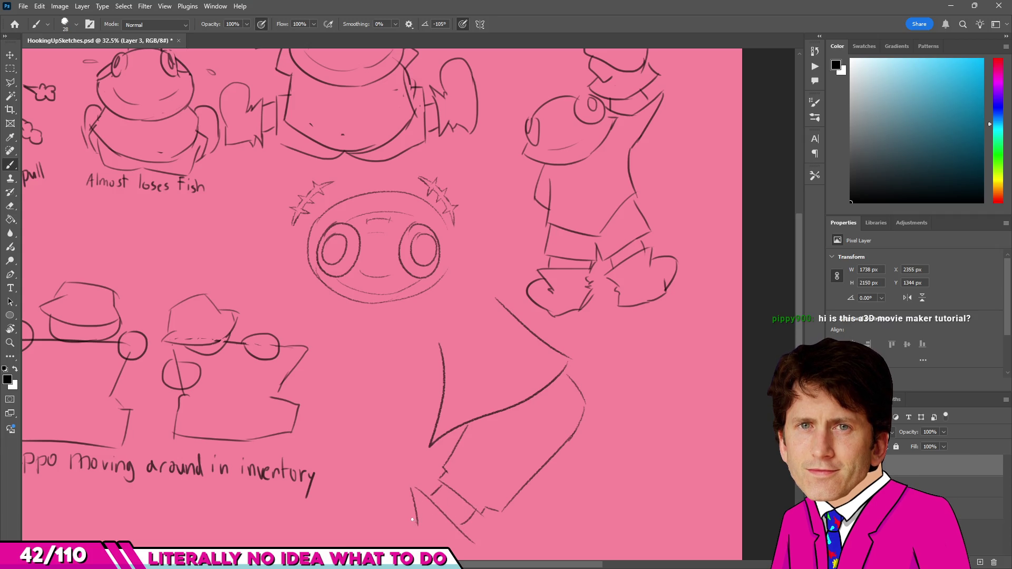
{"action": "key", "text": "ctrl+z"}
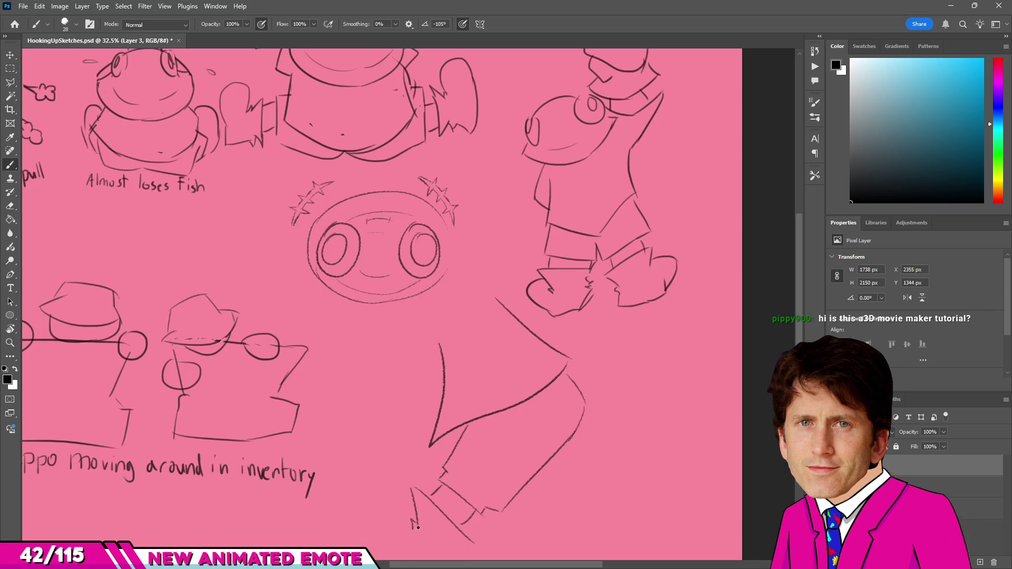
{"action": "left_click_drag", "start_coordinate": [346, 522], "coordinate": [409, 480]}
{"action": "scroll", "coordinate": [427, 443], "scroll_direction": "down", "scroll_amount": 2}
{"action": "scroll", "coordinate": [445, 336], "scroll_direction": "down", "scroll_amount": 1}
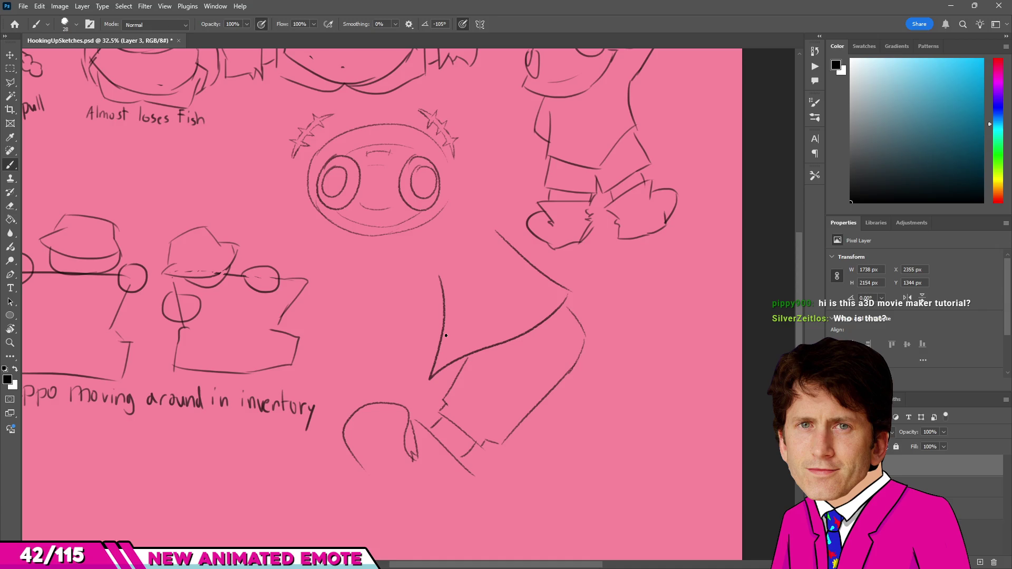
{"action": "left_click_drag", "start_coordinate": [394, 299], "coordinate": [463, 255]}
{"action": "left_click_drag", "start_coordinate": [379, 475], "coordinate": [389, 486]}
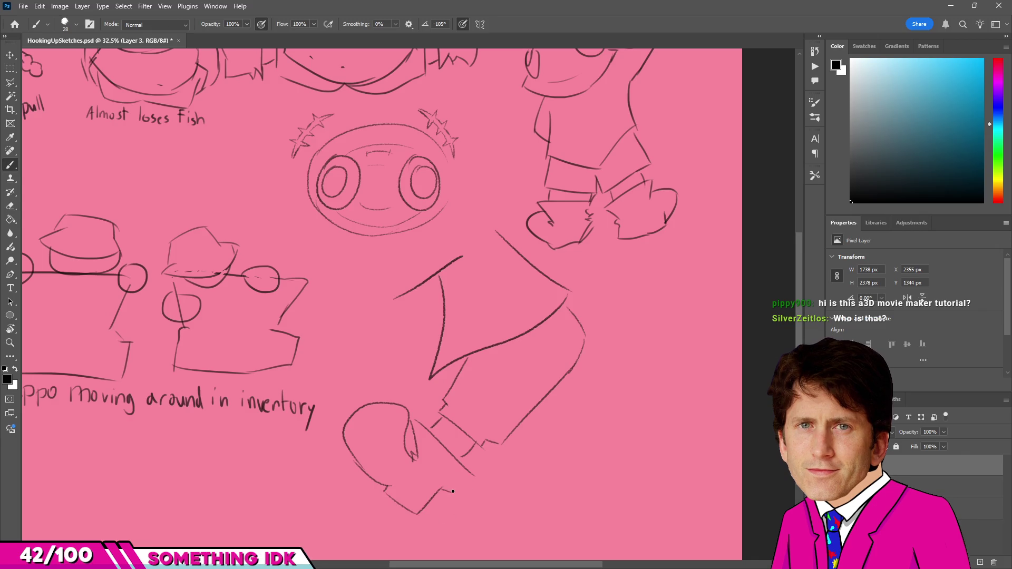
{"action": "scroll", "coordinate": [478, 503], "scroll_direction": "down", "scroll_amount": 2}
{"action": "scroll", "coordinate": [542, 301], "scroll_direction": "down", "scroll_amount": 2}
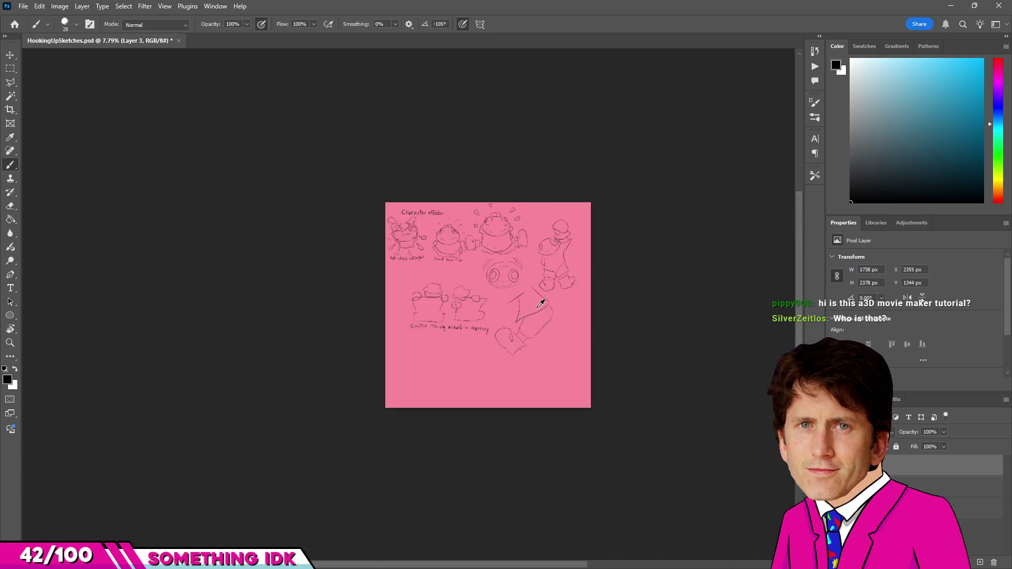
{"action": "scroll", "coordinate": [624, 402], "scroll_direction": "up", "scroll_amount": 3}
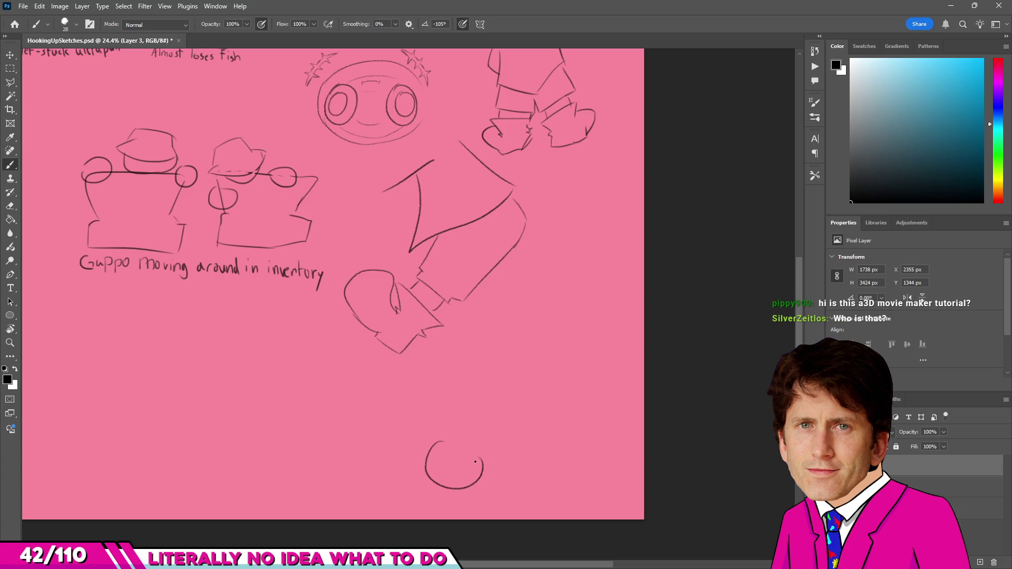
{"action": "key", "text": "ctrl+z"}
{"action": "left_click_drag", "start_coordinate": [447, 439], "coordinate": [498, 432]}
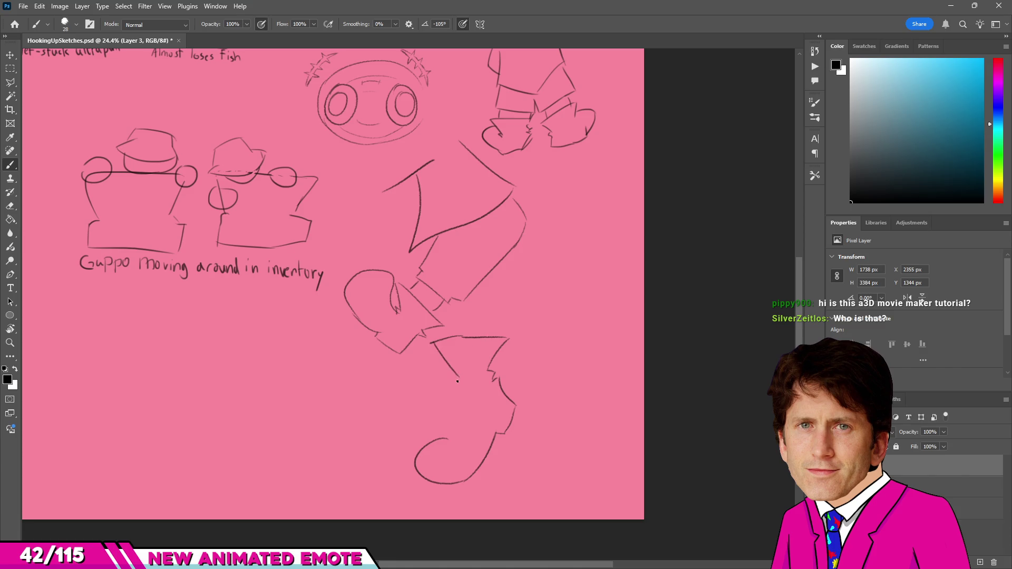
Draw a zigzag boot on the figure, then erase the whole figure with a large eraser.
{"action": "left_click_drag", "start_coordinate": [457, 380], "coordinate": [451, 433]}
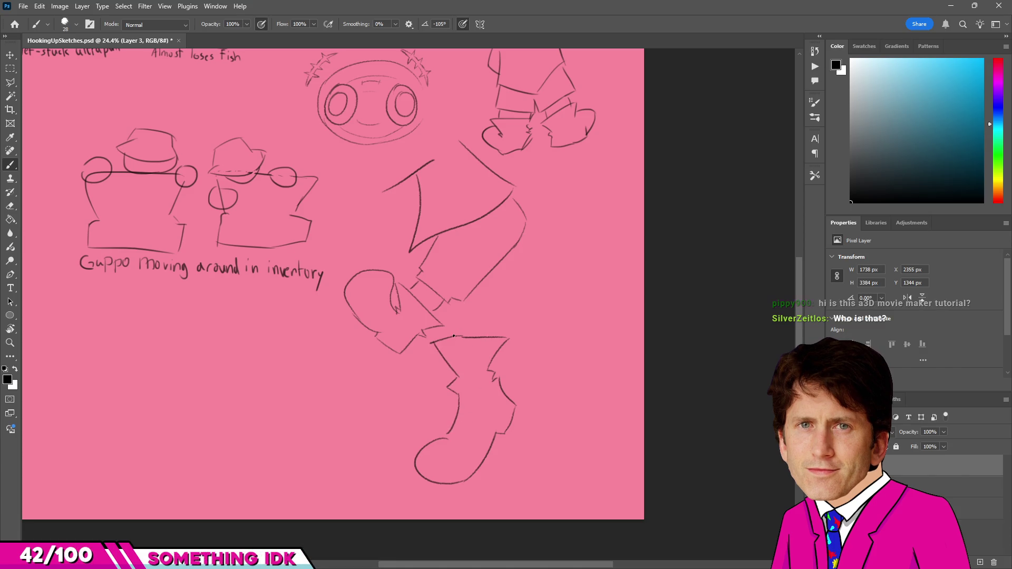
{"action": "scroll", "coordinate": [519, 334], "scroll_direction": "down", "scroll_amount": 3}
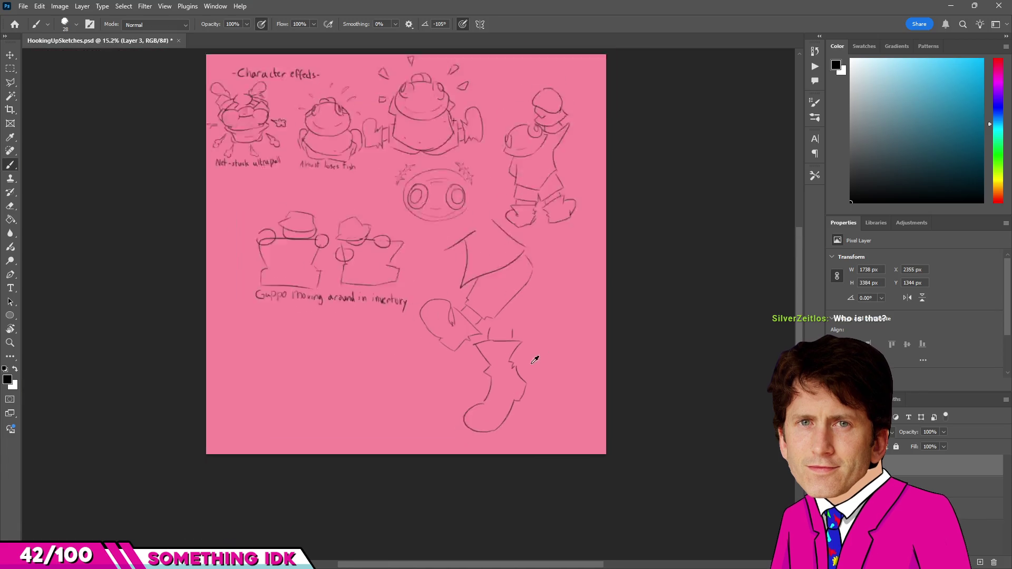
{"action": "scroll", "coordinate": [521, 341], "scroll_direction": "down", "scroll_amount": 2}
{"action": "scroll", "coordinate": [521, 341], "scroll_direction": "up", "scroll_amount": 3}
{"action": "key", "text": "e"}
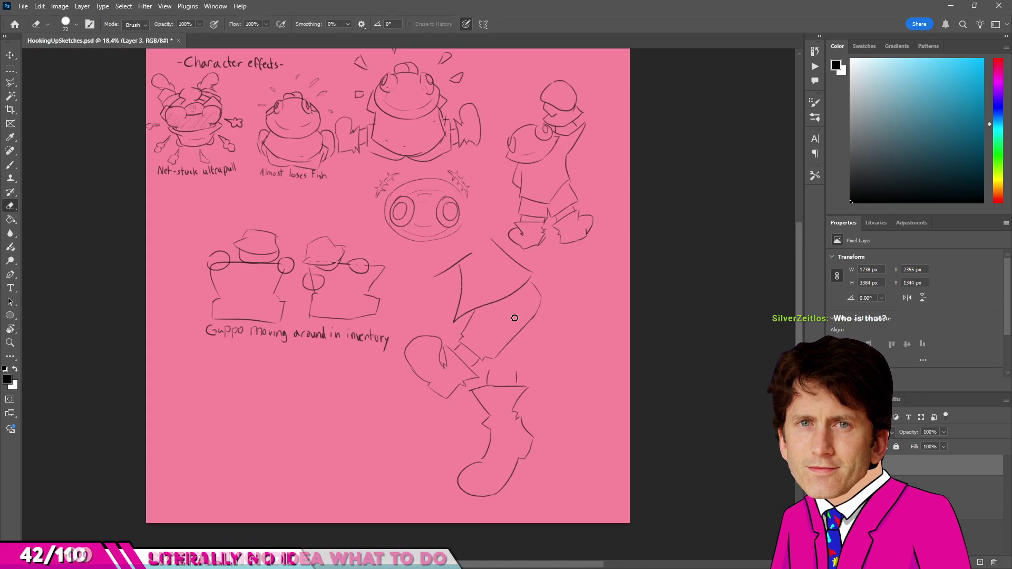
{"action": "scroll", "coordinate": [514, 318], "scroll_direction": "up", "scroll_amount": 2}
{"action": "scroll", "coordinate": [474, 327], "scroll_direction": "up", "scroll_amount": 3}
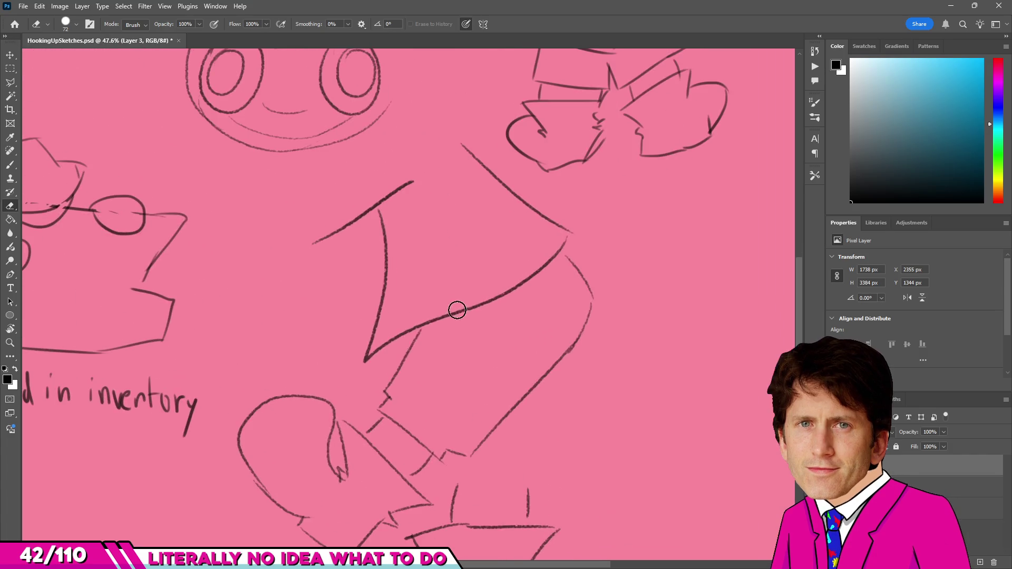
{"action": "scroll", "coordinate": [457, 308], "scroll_direction": "down", "scroll_amount": 1}
{"action": "key", "text": "bracketright"}
{"action": "key", "text": "bracketright"}
{"action": "key", "text": "bracketright"}
{"action": "scroll", "coordinate": [440, 296], "scroll_direction": "down", "scroll_amount": 1}
{"action": "mouse_move", "coordinate": [452, 227]}
{"action": "left_mouse_down"}
{"action": "mouse_move", "coordinate": [417, 248]}
{"action": "mouse_move", "coordinate": [335, 351]}
{"action": "mouse_move", "coordinate": [436, 260]}
{"action": "mouse_move", "coordinate": [434, 398]}
{"action": "left_mouse_up"}
{"action": "scroll", "coordinate": [435, 397], "scroll_direction": "down", "scroll_amount": 1}
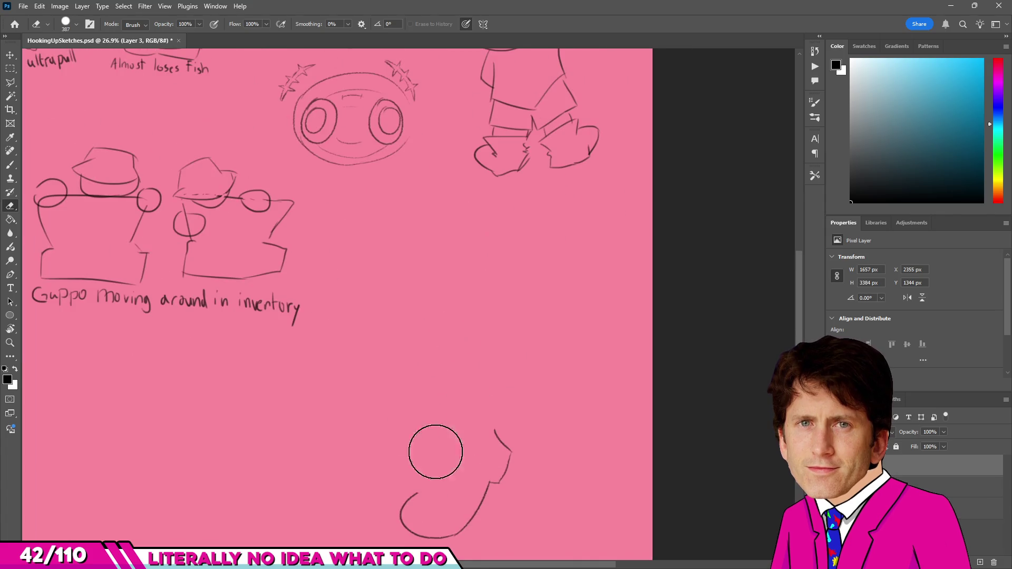
{"action": "left_click_drag", "start_coordinate": [470, 369], "coordinate": [511, 445]}
{"action": "scroll", "coordinate": [454, 376], "scroll_direction": "down", "scroll_amount": 2}
{"action": "scroll", "coordinate": [301, 391], "scroll_direction": "up", "scroll_amount": 1}
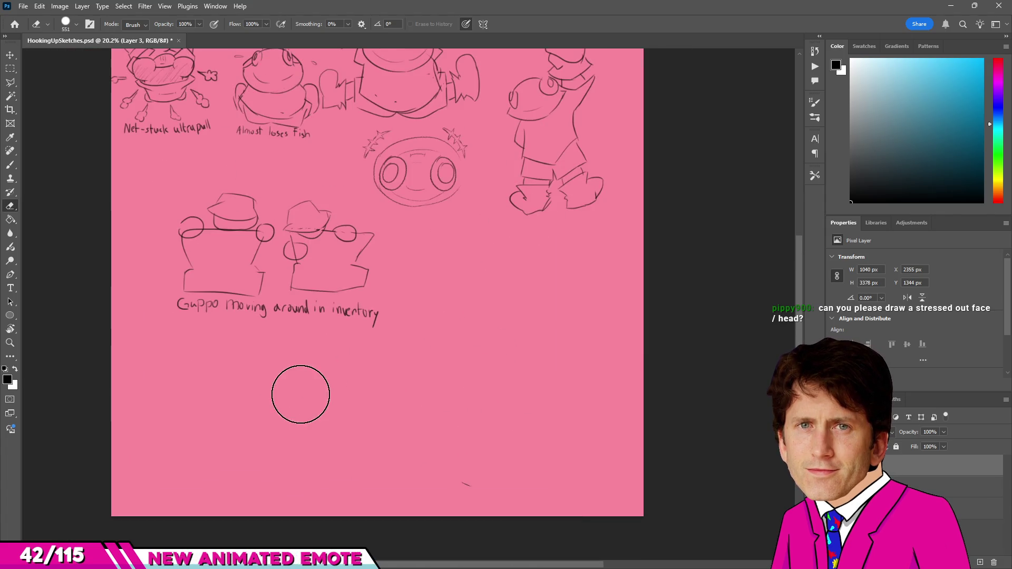
{"action": "key", "text": "b"}
{"action": "scroll", "coordinate": [519, 372], "scroll_direction": "down", "scroll_amount": 2}
{"action": "scroll", "coordinate": [541, 441], "scroll_direction": "up", "scroll_amount": 2}
{"action": "scroll", "coordinate": [531, 380], "scroll_direction": "down", "scroll_amount": 1}
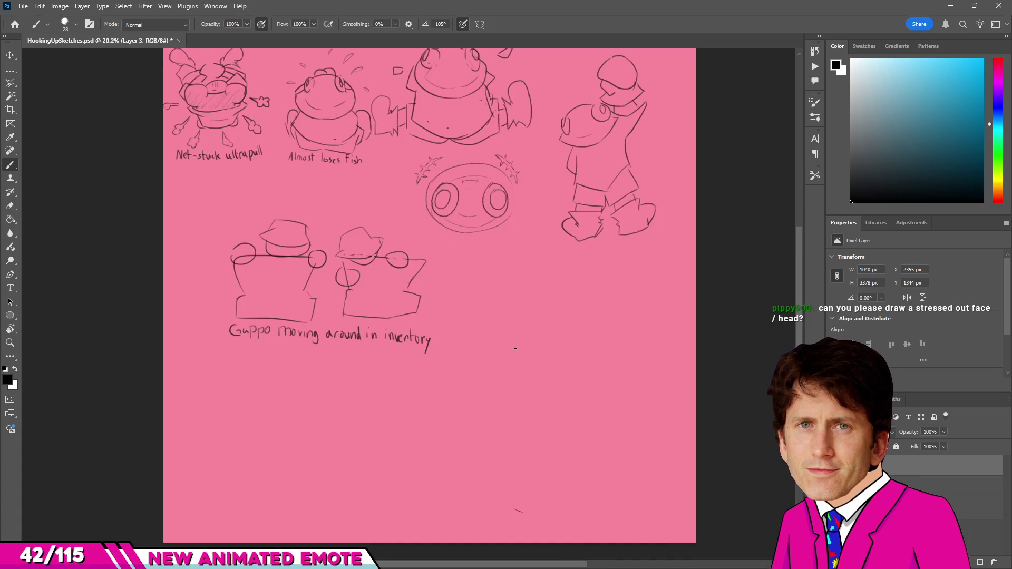
Undo a trial curve and erase the small stray mark below the sketches.
{"action": "left_click_drag", "start_coordinate": [434, 358], "coordinate": [565, 345]}
{"action": "key", "text": "ctrl+z"}
{"action": "key", "text": "e"}
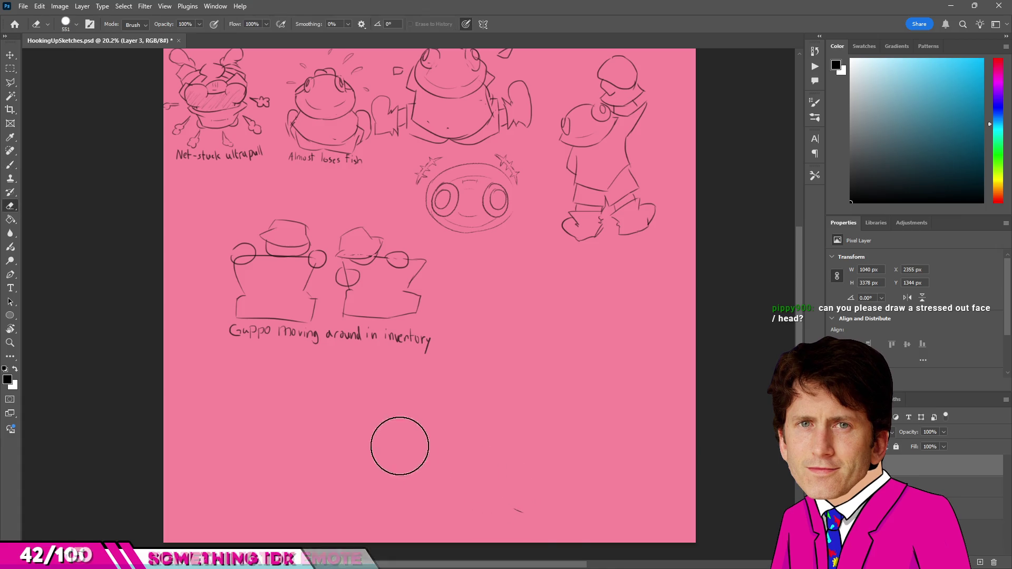
{"action": "left_click", "coordinate": [529, 506]}
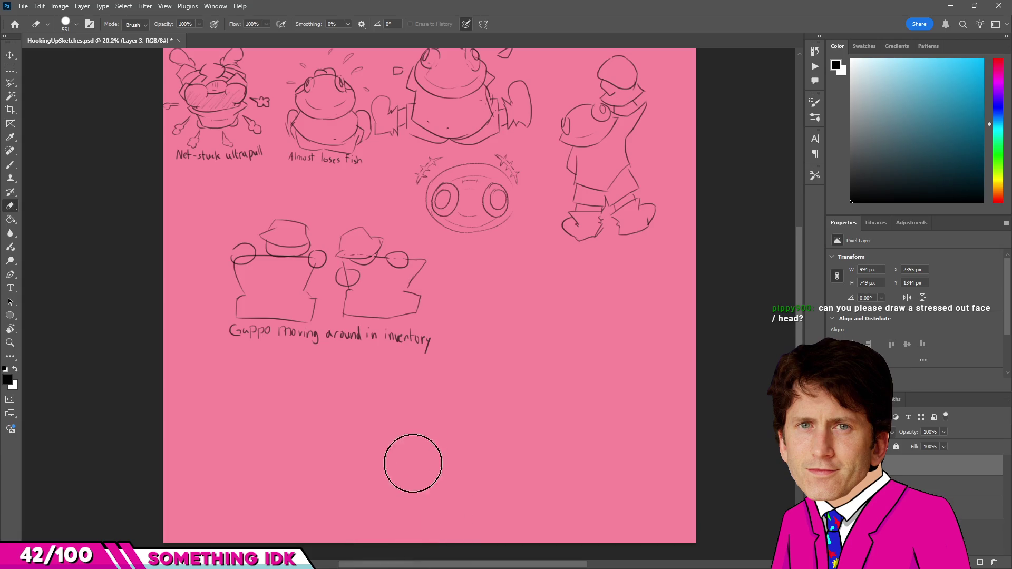
{"action": "scroll", "coordinate": [422, 344], "scroll_direction": "down", "scroll_amount": 3}
{"action": "scroll", "coordinate": [391, 396], "scroll_direction": "up", "scroll_amount": 1}
{"action": "scroll", "coordinate": [357, 448], "scroll_direction": "up", "scroll_amount": 1}
{"action": "scroll", "coordinate": [405, 345], "scroll_direction": "up", "scroll_amount": 1}
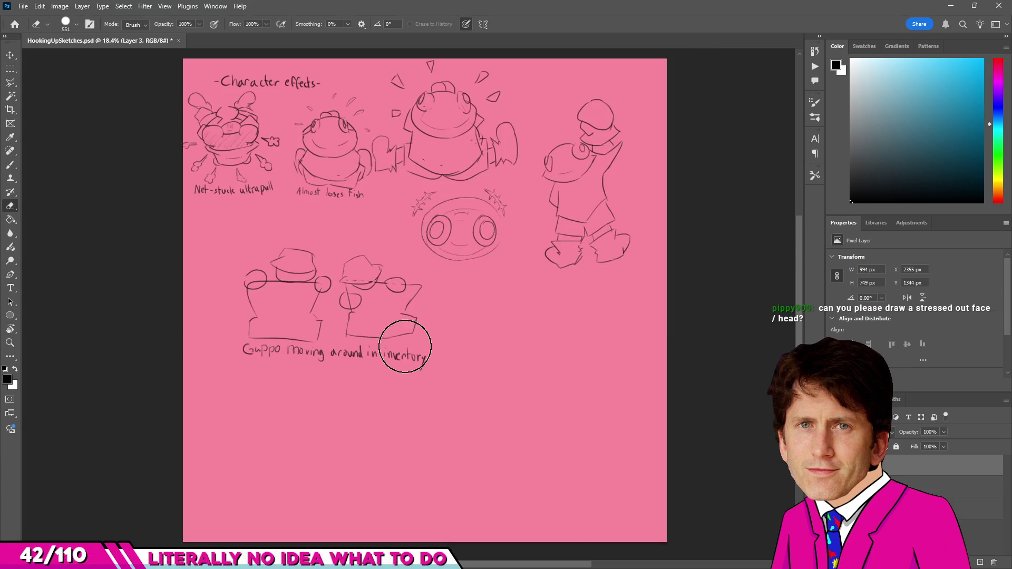
{"action": "key", "text": "b"}
{"action": "scroll", "coordinate": [405, 346], "scroll_direction": "down", "scroll_amount": 1}
{"action": "scroll", "coordinate": [454, 384], "scroll_direction": "up", "scroll_amount": 1}
{"action": "scroll", "coordinate": [454, 387], "scroll_direction": "down", "scroll_amount": 2}
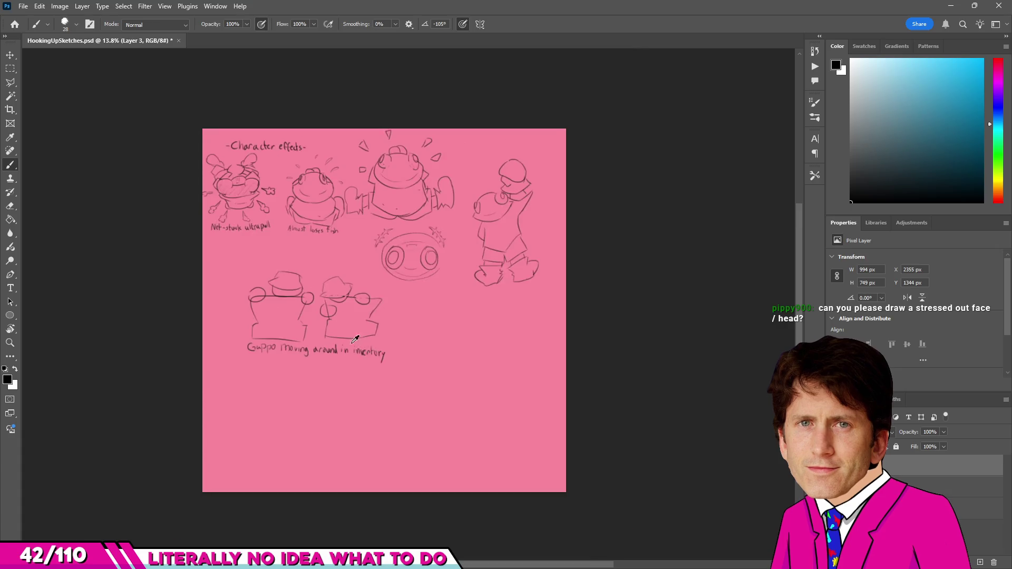
{"action": "scroll", "coordinate": [346, 281], "scroll_direction": "up", "scroll_amount": 1}
{"action": "scroll", "coordinate": [346, 281], "scroll_direction": "up", "scroll_amount": 2}
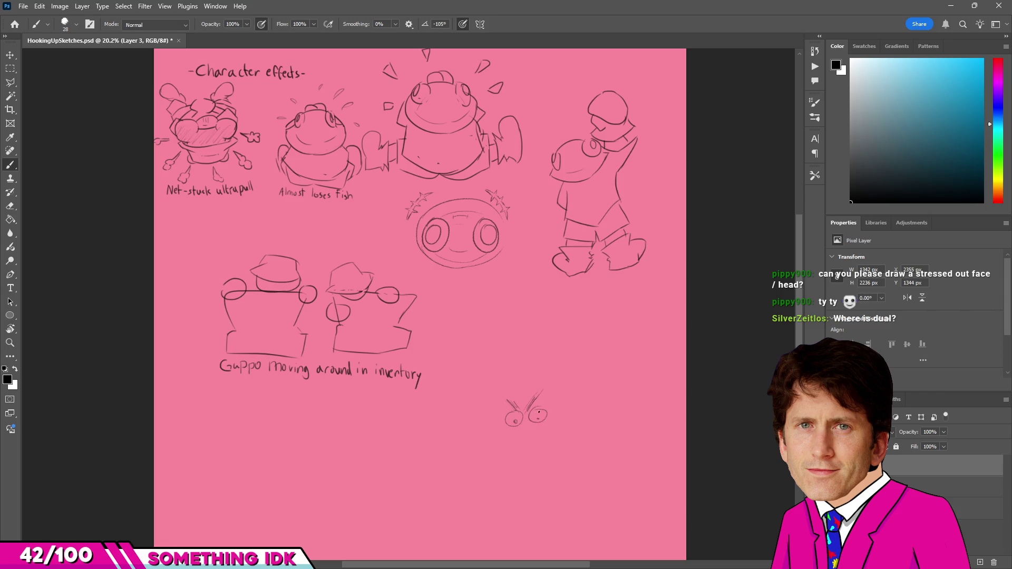
Doodle a small angry face with a brow mark and frowning mouth, ready to erase it.
{"action": "left_click_drag", "start_coordinate": [547, 392], "coordinate": [557, 397]}
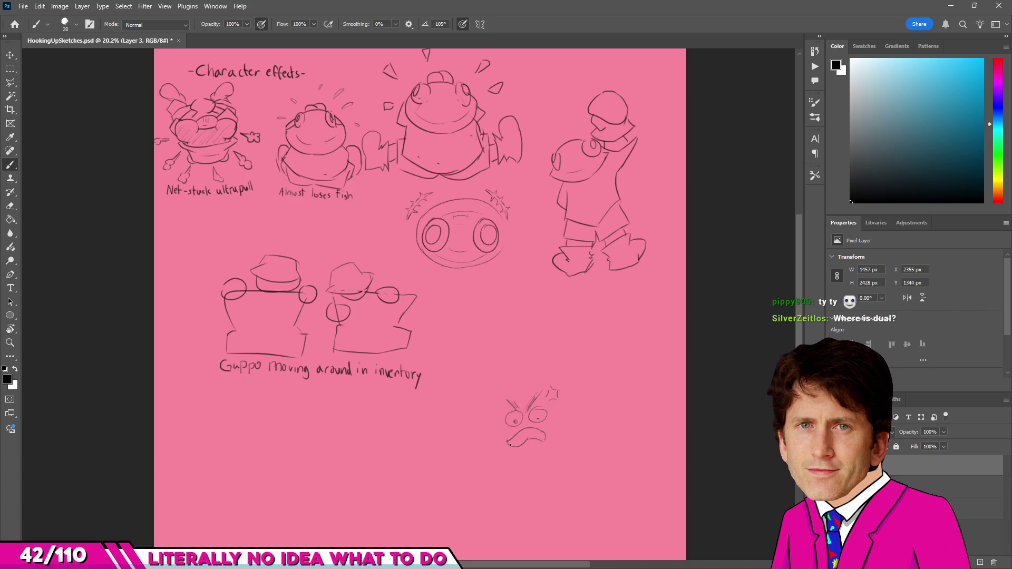
{"action": "mouse_move", "coordinate": [509, 444]}
{"action": "left_mouse_down"}
{"action": "mouse_move", "coordinate": [543, 432]}
{"action": "mouse_move", "coordinate": [506, 436]}
{"action": "mouse_move", "coordinate": [530, 445]}
{"action": "left_mouse_up"}
{"action": "key", "text": "e"}
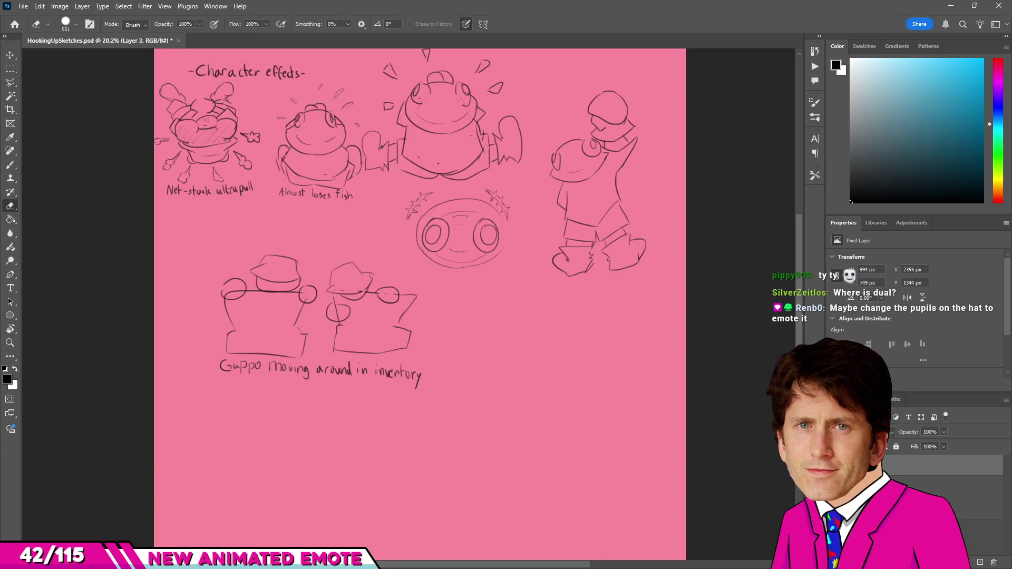
{"action": "scroll", "coordinate": [526, 340], "scroll_direction": "down", "scroll_amount": 1}
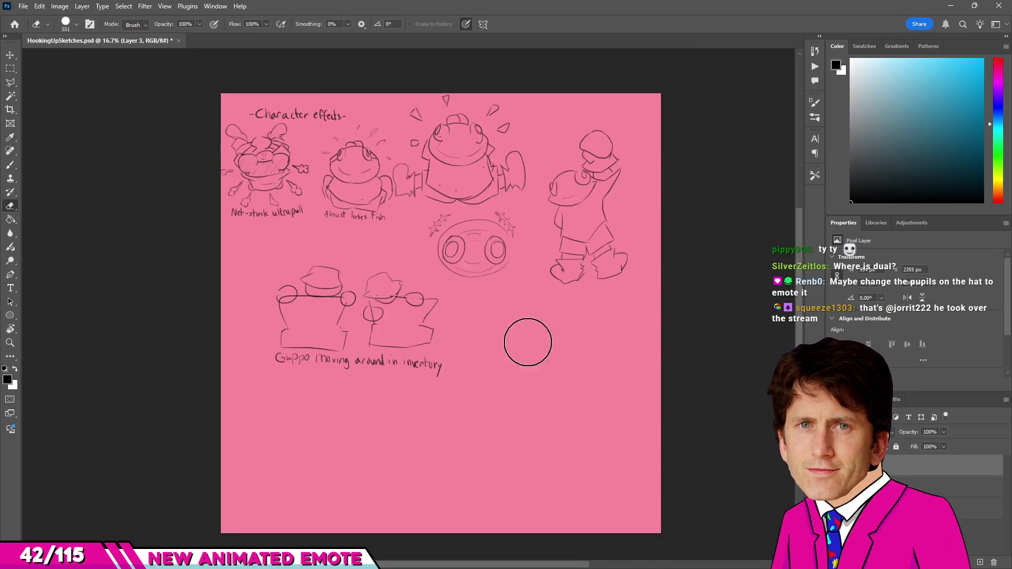
{"action": "scroll", "coordinate": [460, 413], "scroll_direction": "up", "scroll_amount": 2}
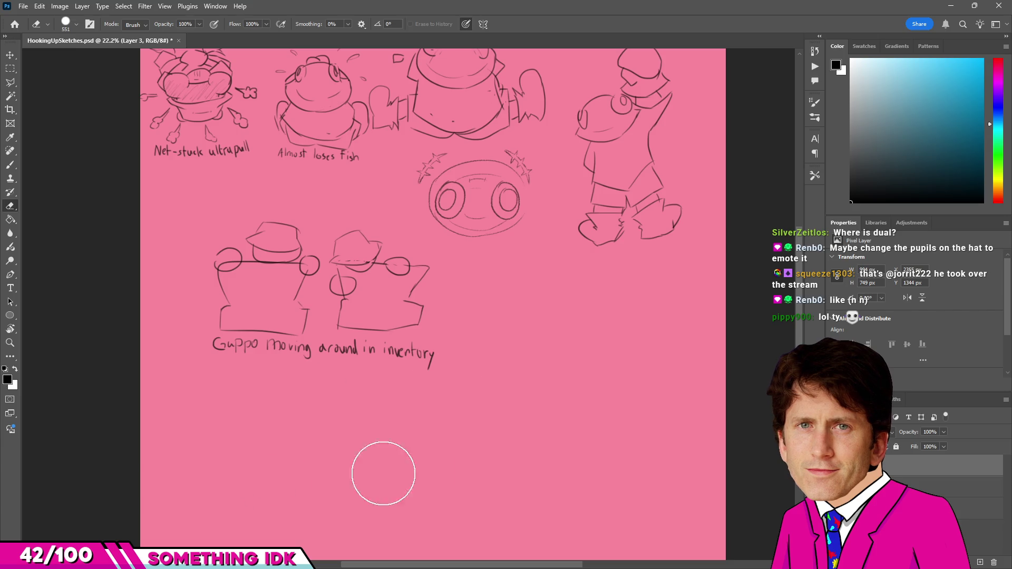
{"action": "scroll", "coordinate": [375, 430], "scroll_direction": "down", "scroll_amount": 1}
{"action": "scroll", "coordinate": [448, 338], "scroll_direction": "down", "scroll_amount": 1}
{"action": "scroll", "coordinate": [447, 387], "scroll_direction": "up", "scroll_amount": 2}
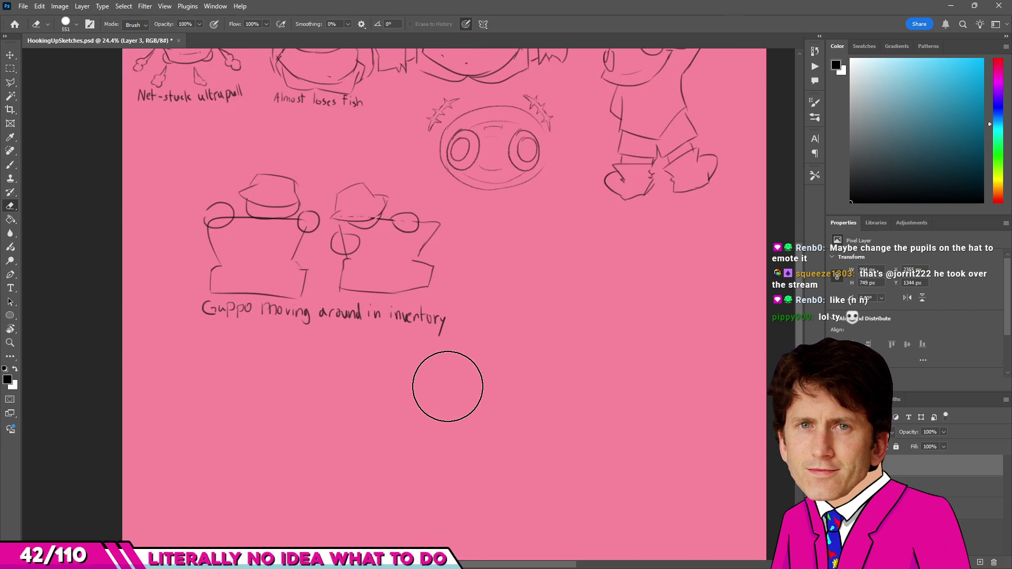
{"action": "scroll", "coordinate": [316, 338], "scroll_direction": "down", "scroll_amount": 1}
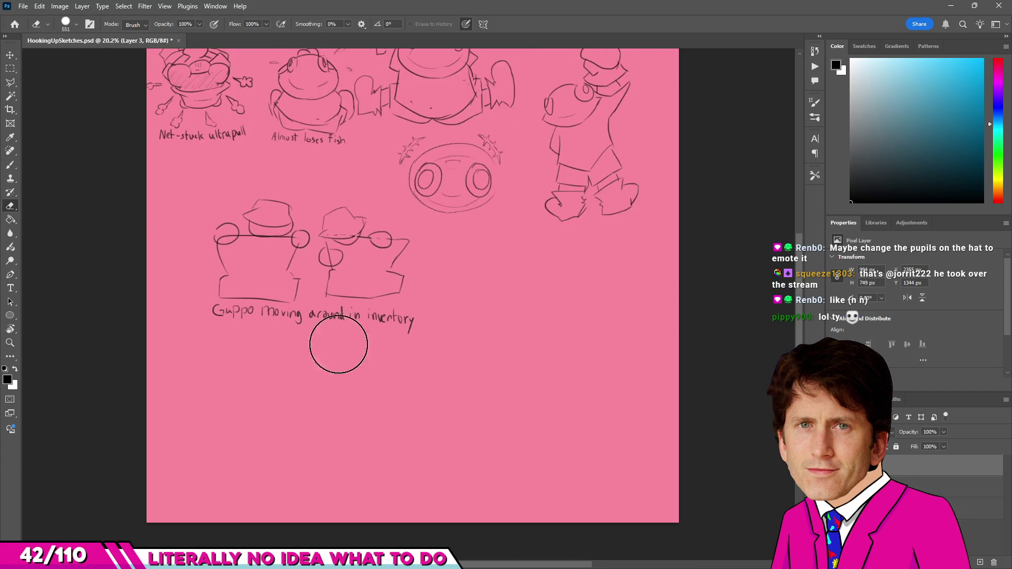
{"action": "scroll", "coordinate": [380, 353], "scroll_direction": "up", "scroll_amount": 1}
{"action": "scroll", "coordinate": [278, 351], "scroll_direction": "down", "scroll_amount": 1}
{"action": "scroll", "coordinate": [362, 229], "scroll_direction": "down", "scroll_amount": 1}
{"action": "scroll", "coordinate": [317, 261], "scroll_direction": "up", "scroll_amount": 1}
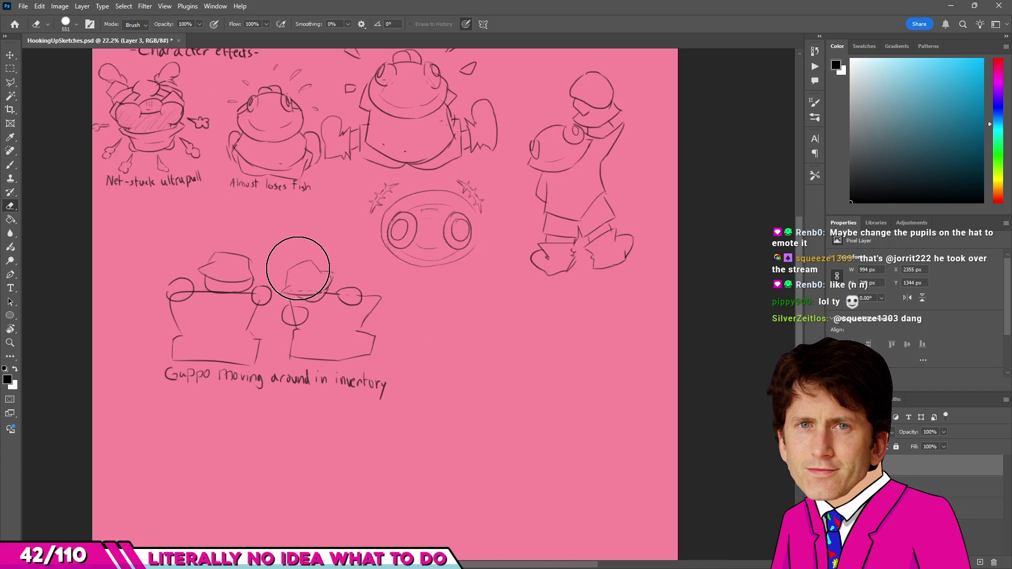
{"action": "scroll", "coordinate": [342, 347], "scroll_direction": "down", "scroll_amount": 2}
{"action": "scroll", "coordinate": [372, 326], "scroll_direction": "up", "scroll_amount": 1}
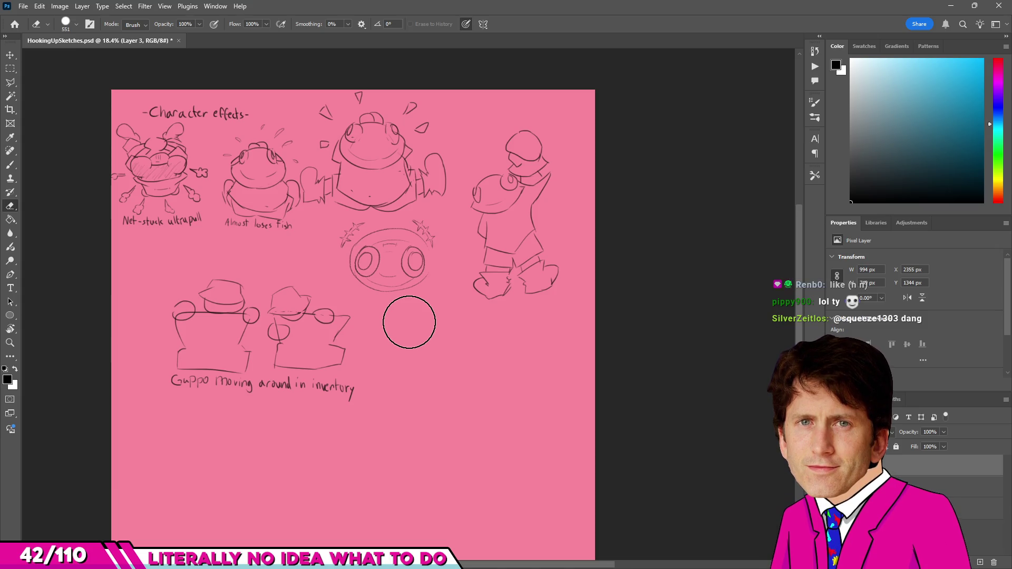
{"action": "key", "text": "z"}
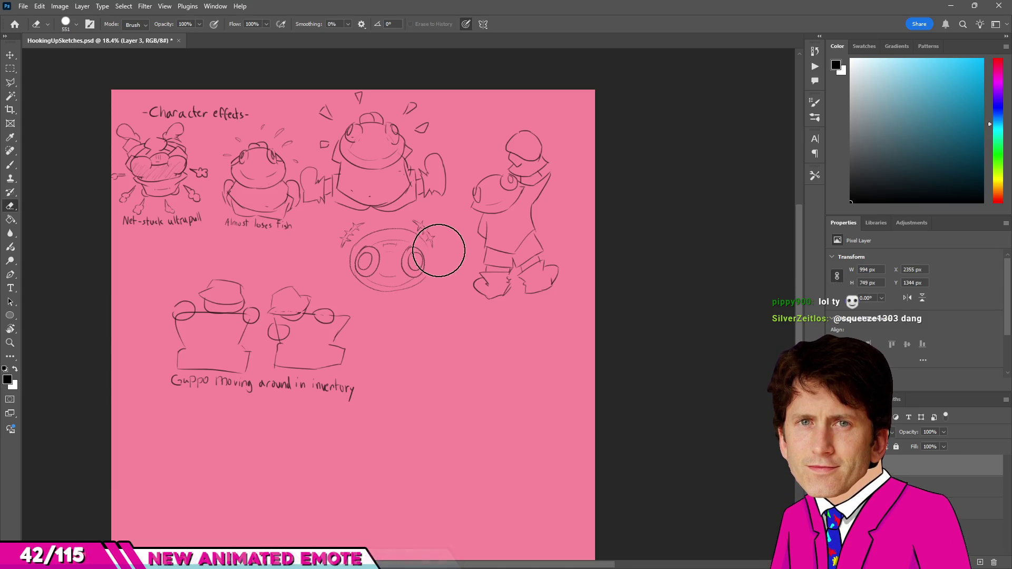
Zoom back out to the whole page and erase the sparkle marks around the round face sketch.
{"action": "left_click_drag", "start_coordinate": [419, 253], "coordinate": [407, 271]}
{"action": "left_click", "coordinate": [406, 272], "text": "alt"}
{"action": "left_click", "coordinate": [412, 279], "text": "alt"}
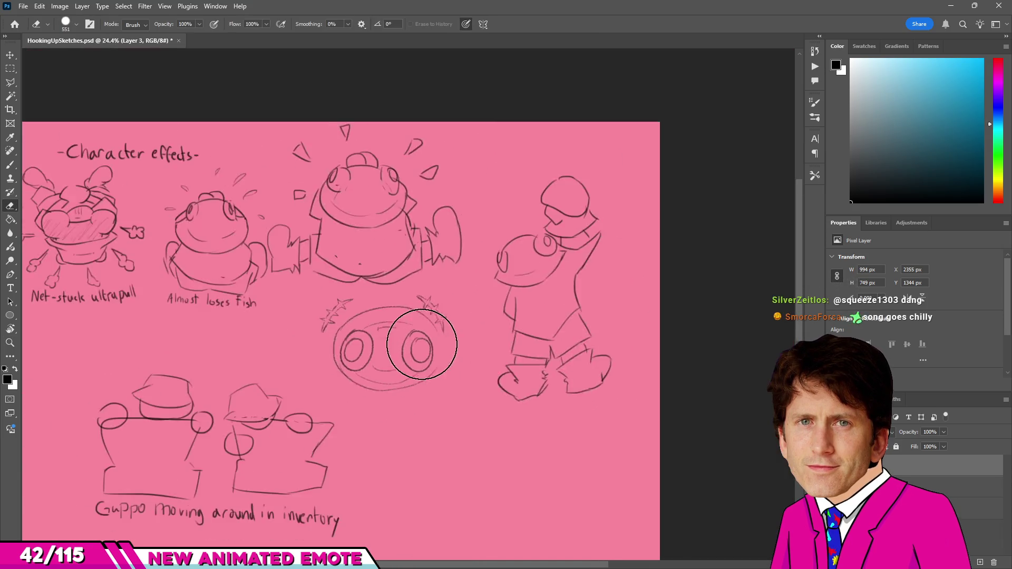
{"action": "left_click", "coordinate": [426, 297], "text": "alt"}
{"action": "key", "text": "e"}
{"action": "scroll", "coordinate": [417, 298], "scroll_direction": "up", "scroll_amount": 3}
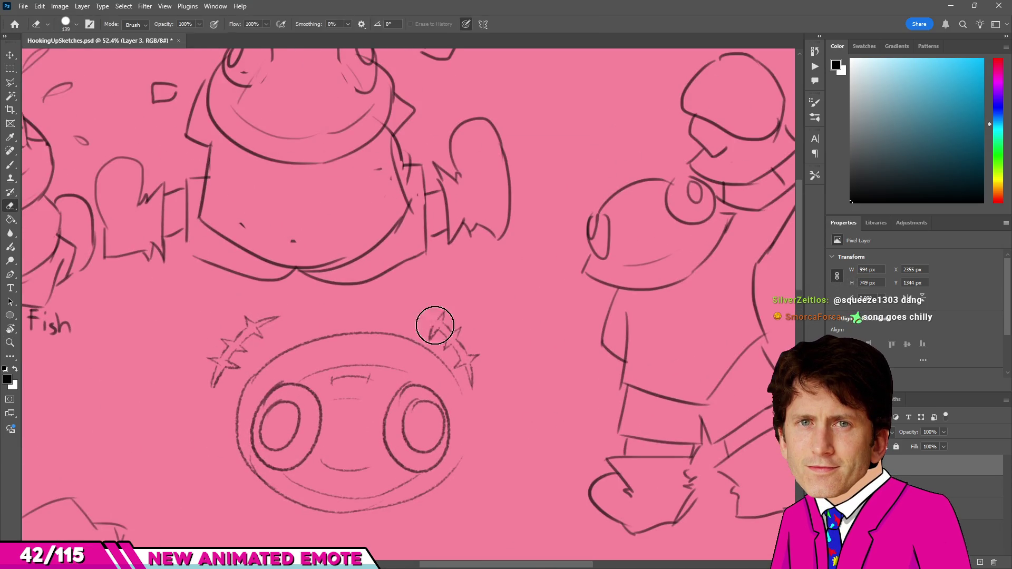
{"action": "scroll", "coordinate": [283, 333], "scroll_direction": "left", "scroll_amount": 2}
{"action": "left_click_drag", "start_coordinate": [379, 336], "coordinate": [313, 399]}
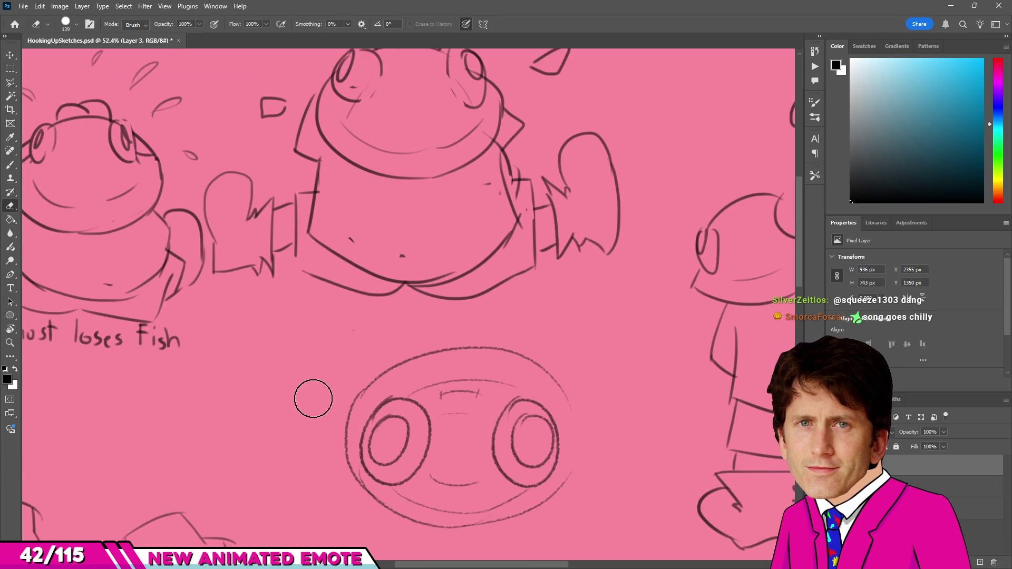
{"action": "scroll", "coordinate": [312, 400], "scroll_direction": "down", "scroll_amount": 3}
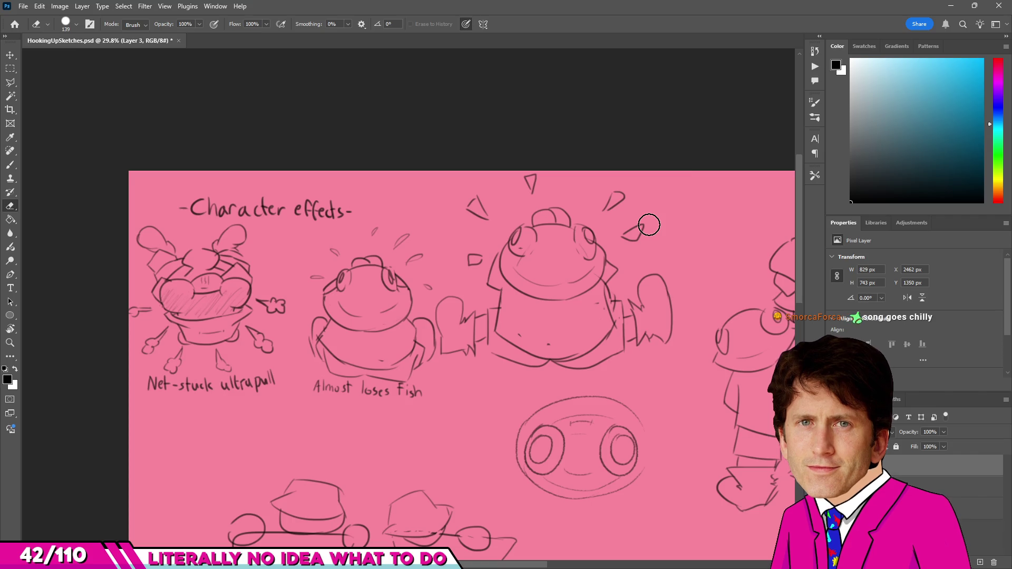
{"action": "key", "text": "b"}
{"action": "scroll", "coordinate": [554, 316], "scroll_direction": "down", "scroll_amount": 2}
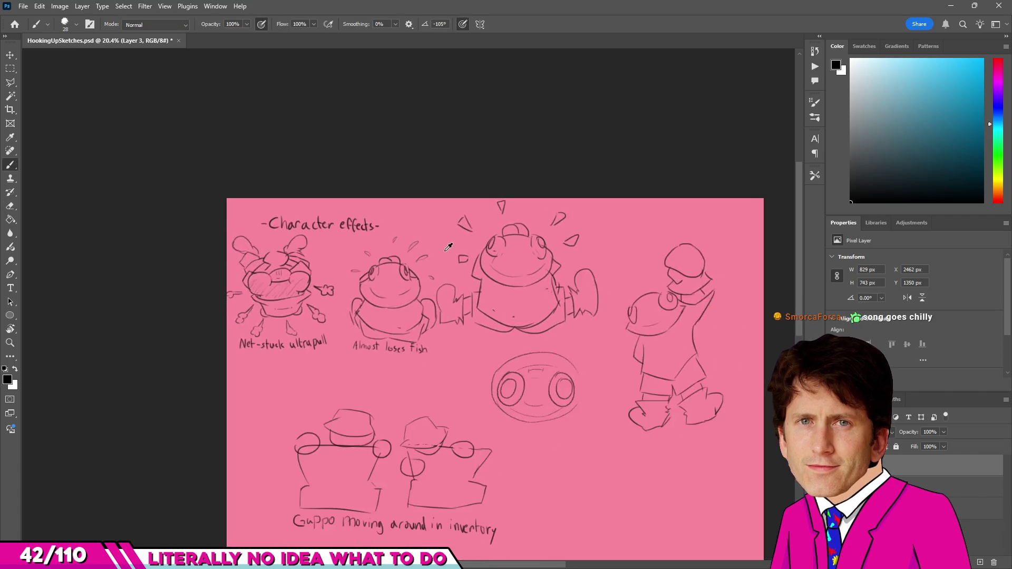
{"action": "scroll", "coordinate": [545, 332], "scroll_direction": "down", "scroll_amount": 2}
{"action": "scroll", "coordinate": [538, 340], "scroll_direction": "up", "scroll_amount": 2}
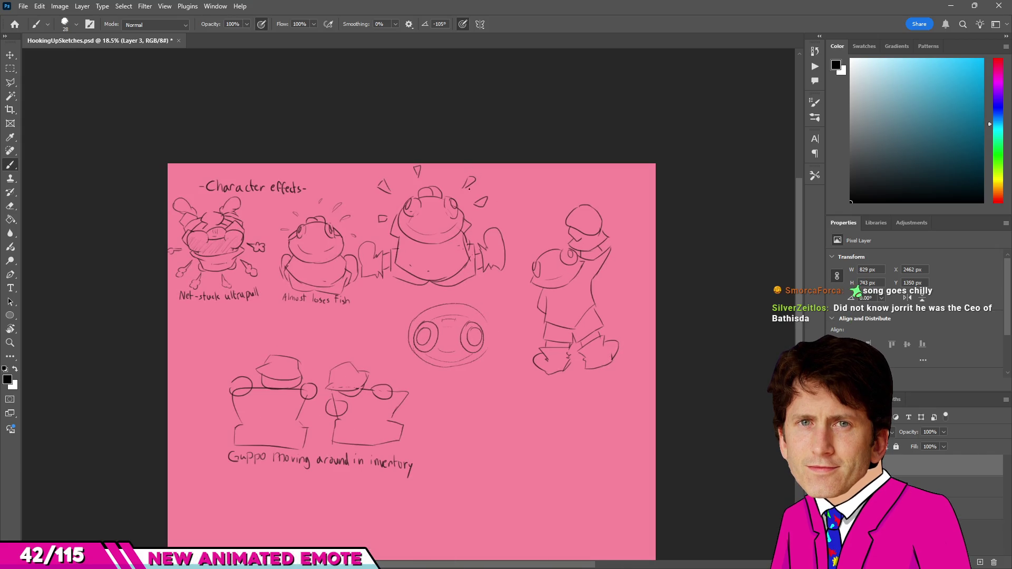
{"action": "scroll", "coordinate": [469, 187], "scroll_direction": "down", "scroll_amount": 2}
{"action": "scroll", "coordinate": [491, 300], "scroll_direction": "up", "scroll_amount": 5}
{"action": "scroll", "coordinate": [540, 268], "scroll_direction": "up", "scroll_amount": 3}
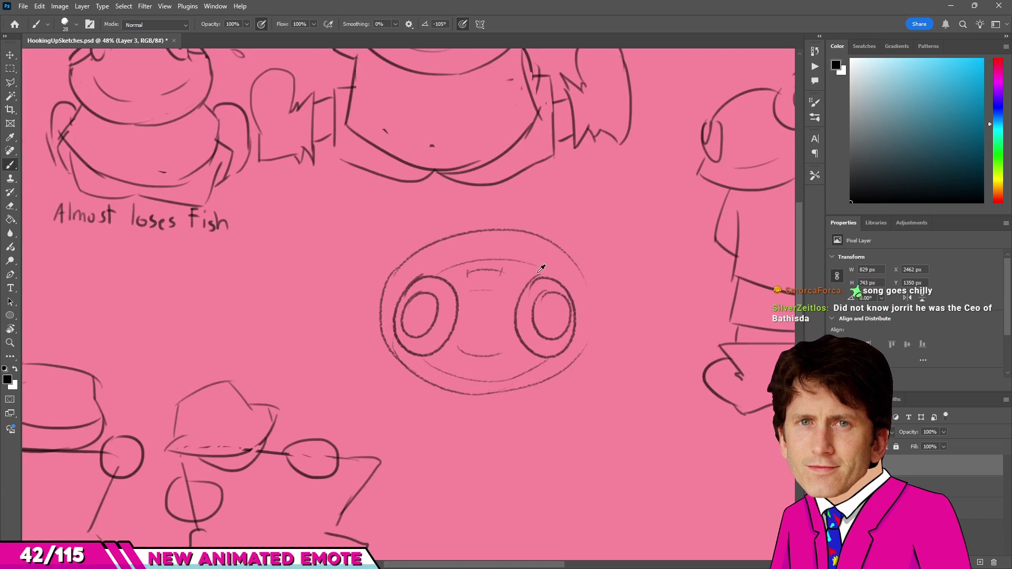
{"action": "scroll", "coordinate": [482, 238], "scroll_direction": "down", "scroll_amount": 2}
{"action": "scroll", "coordinate": [439, 248], "scroll_direction": "down", "scroll_amount": 2}
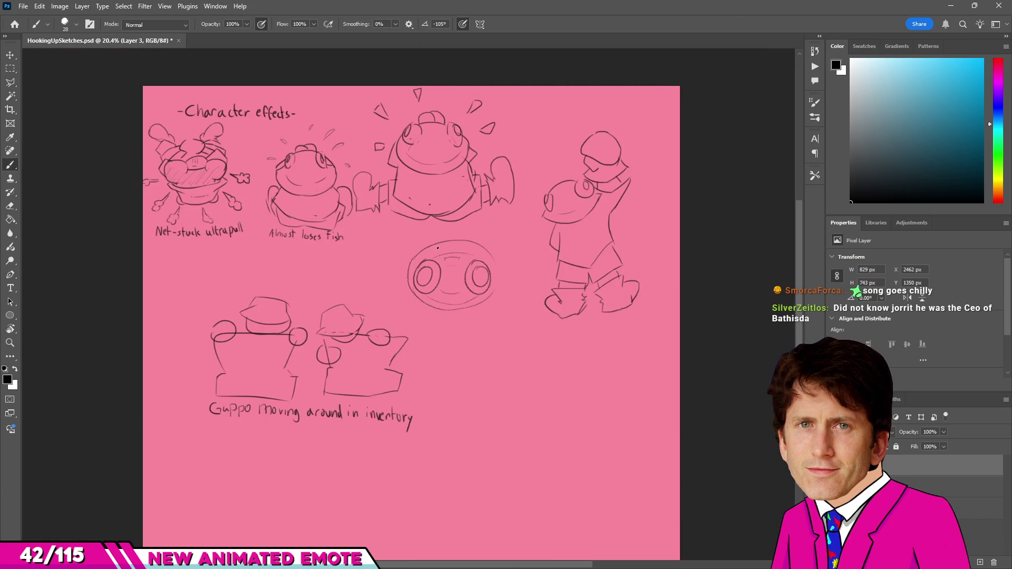
{"action": "scroll", "coordinate": [438, 249], "scroll_direction": "up", "scroll_amount": 3}
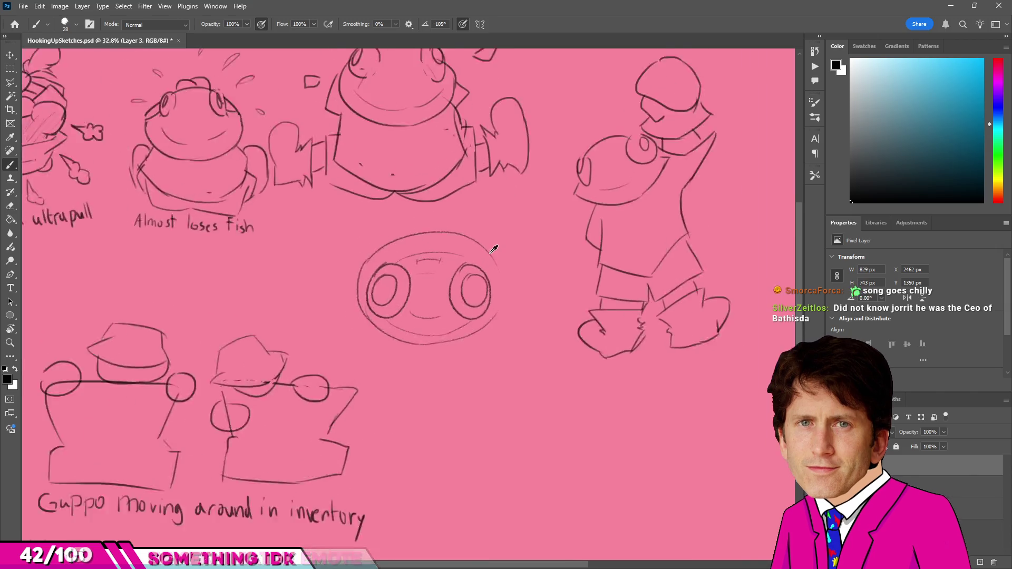
{"action": "scroll", "coordinate": [410, 349], "scroll_direction": "up", "scroll_amount": 3}
{"action": "scroll", "coordinate": [410, 348], "scroll_direction": "up", "scroll_amount": 2}
{"action": "scroll", "coordinate": [411, 263], "scroll_direction": "down", "scroll_amount": 3}
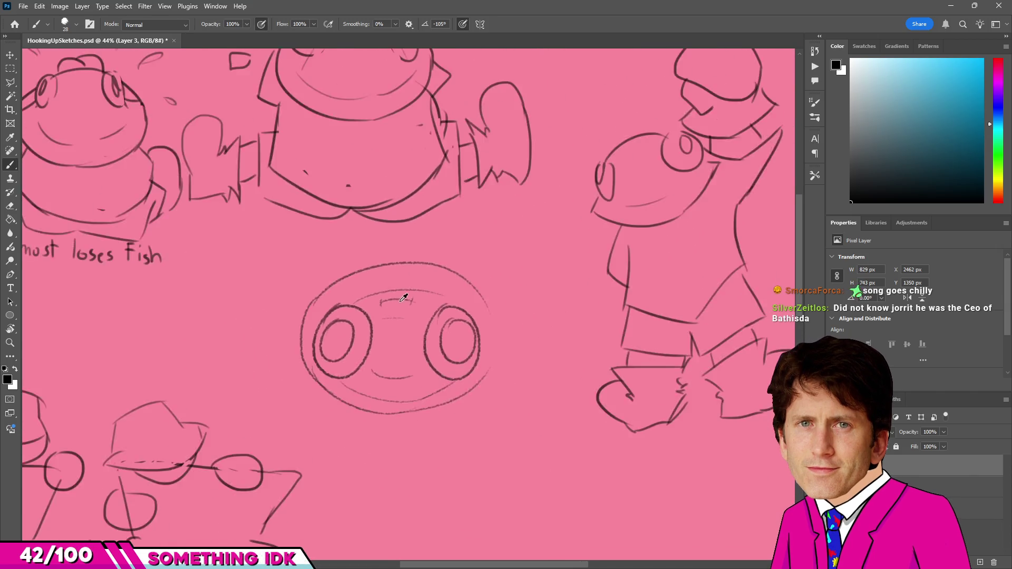
{"action": "scroll", "coordinate": [416, 274], "scroll_direction": "down", "scroll_amount": 3}
{"action": "scroll", "coordinate": [422, 285], "scroll_direction": "down", "scroll_amount": 2}
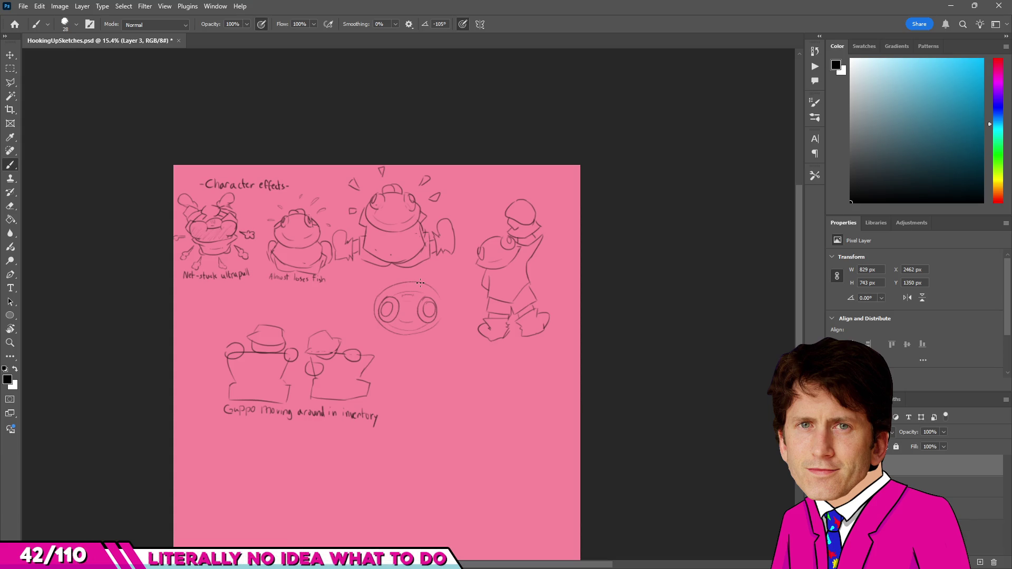
{"action": "scroll", "coordinate": [583, 421], "scroll_direction": "up", "scroll_amount": 2}
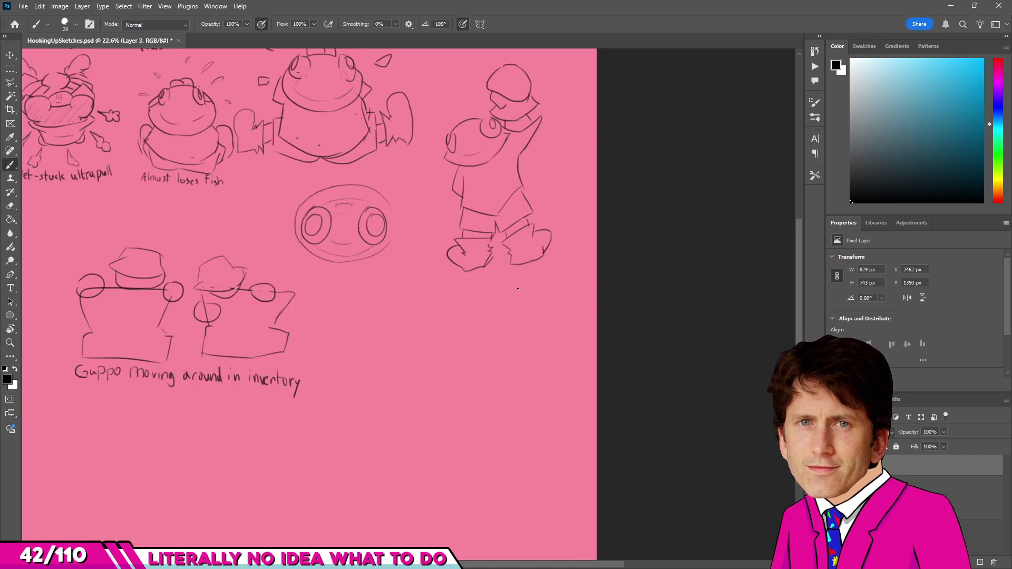
{"action": "scroll", "coordinate": [501, 333], "scroll_direction": "down", "scroll_amount": 2}
{"action": "scroll", "coordinate": [376, 274], "scroll_direction": "down", "scroll_amount": 1}
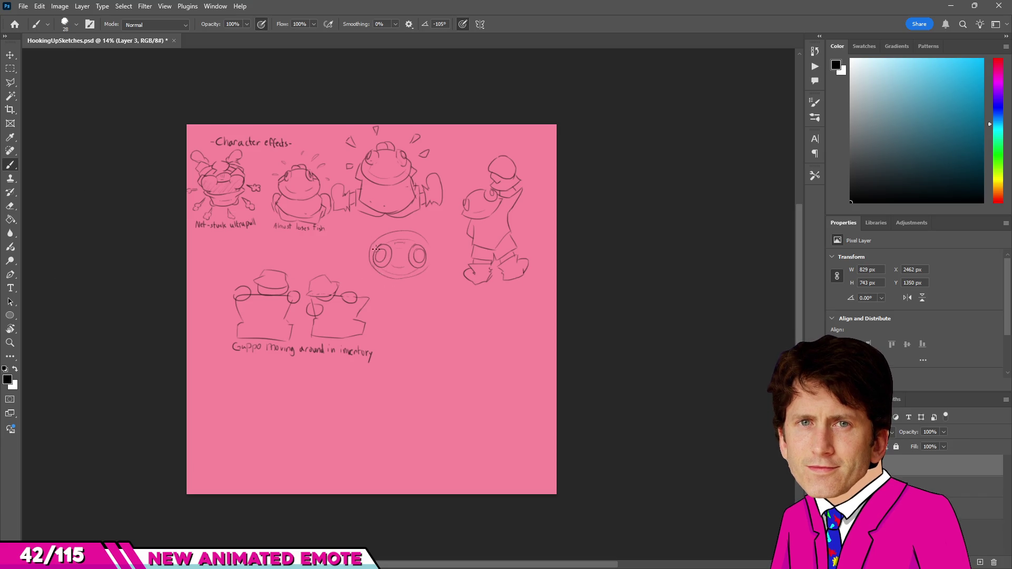
{"action": "scroll", "coordinate": [369, 400], "scroll_direction": "up", "scroll_amount": 1}
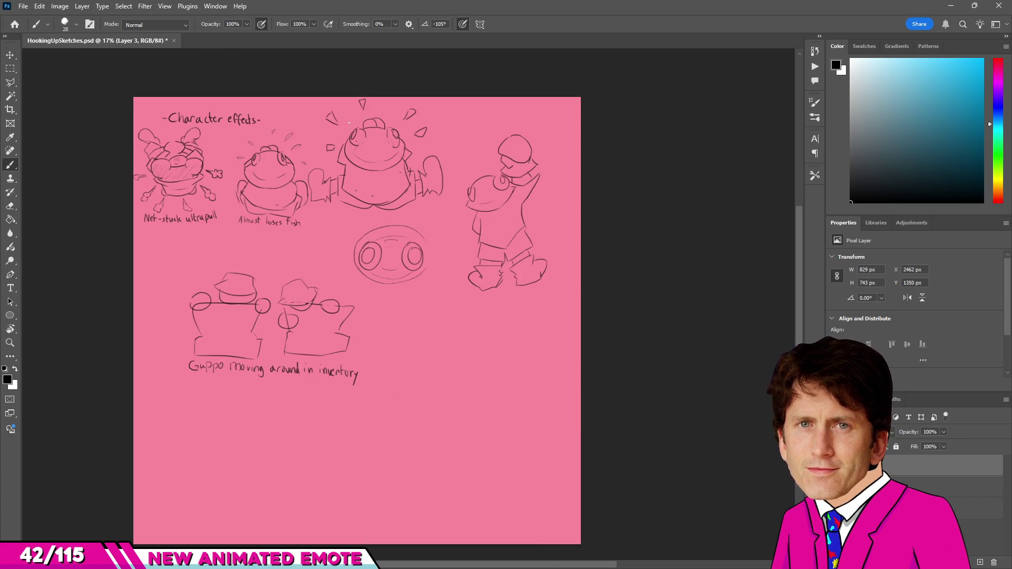
Create a new 1000 by 1000 document.
{"action": "left_click", "coordinate": [24, 6]}
{"action": "left_click", "coordinate": [34, 18]}
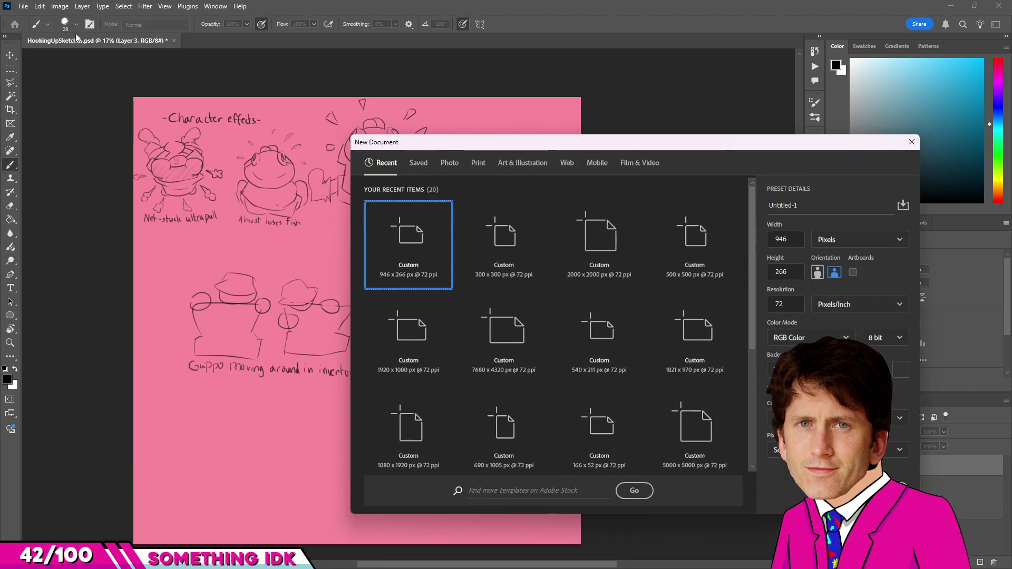
{"action": "left_click", "coordinate": [792, 273]}
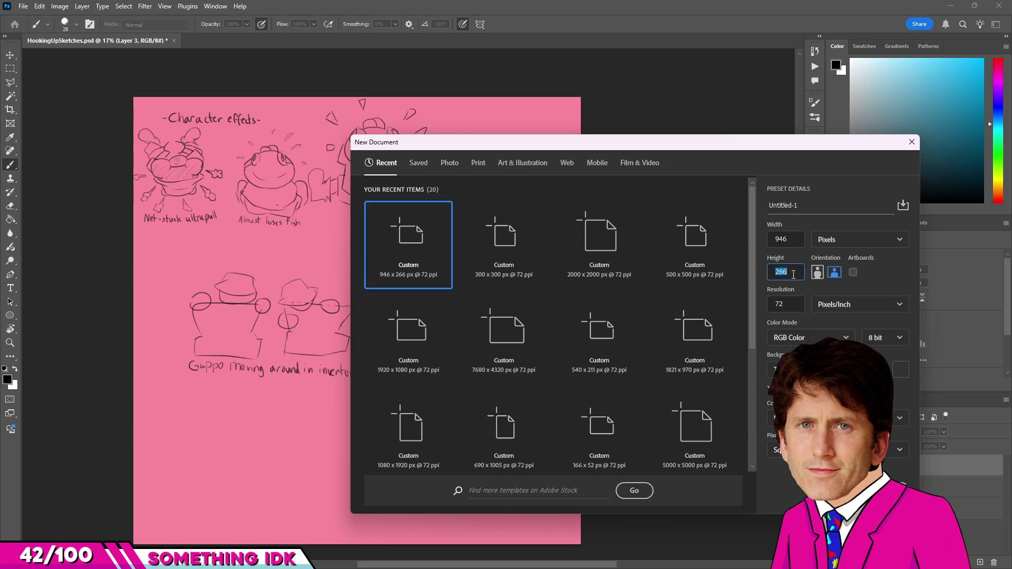
{"action": "type", "text": "1000"}
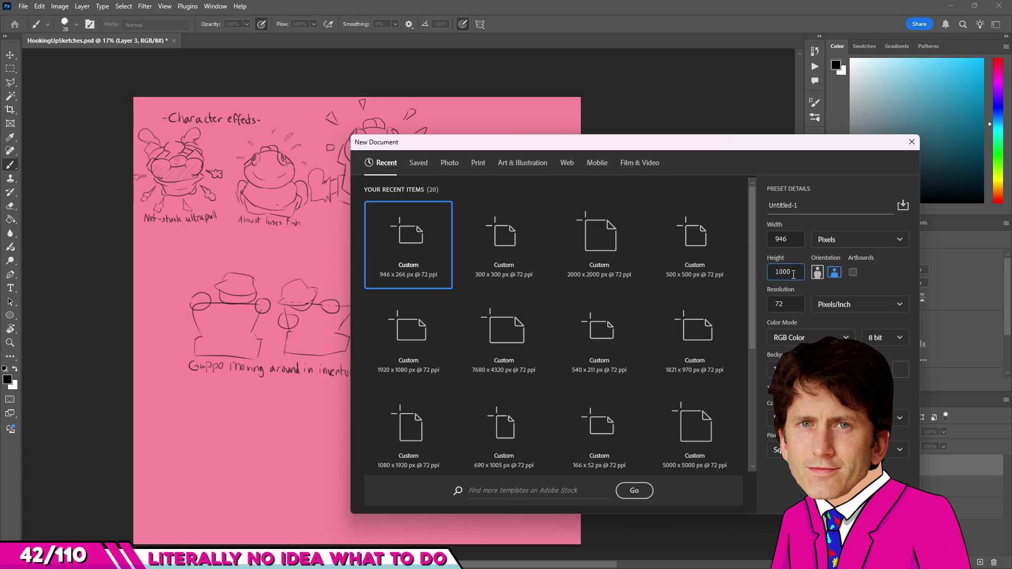
{"action": "key", "text": "shift+Tab"}
{"action": "type", "text": "1000"}
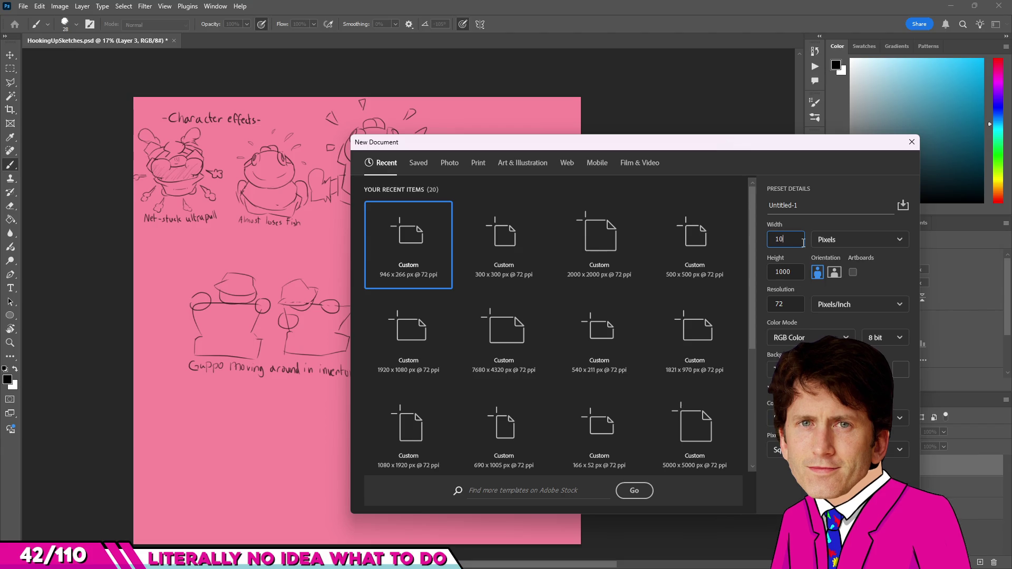
{"action": "key", "text": "Return"}
{"action": "scroll", "coordinate": [526, 307], "scroll_direction": "up", "scroll_amount": 2}
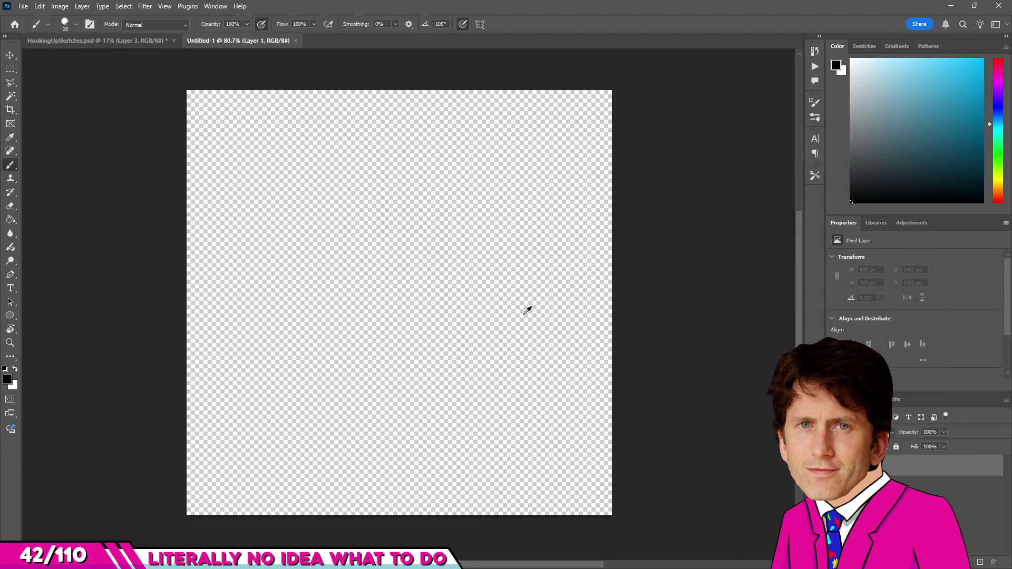
{"action": "scroll", "coordinate": [455, 180], "scroll_direction": "up", "scroll_amount": 1}
{"action": "scroll", "coordinate": [476, 174], "scroll_direction": "up", "scroll_amount": 1}
{"action": "scroll", "coordinate": [445, 287], "scroll_direction": "down", "scroll_amount": 2}
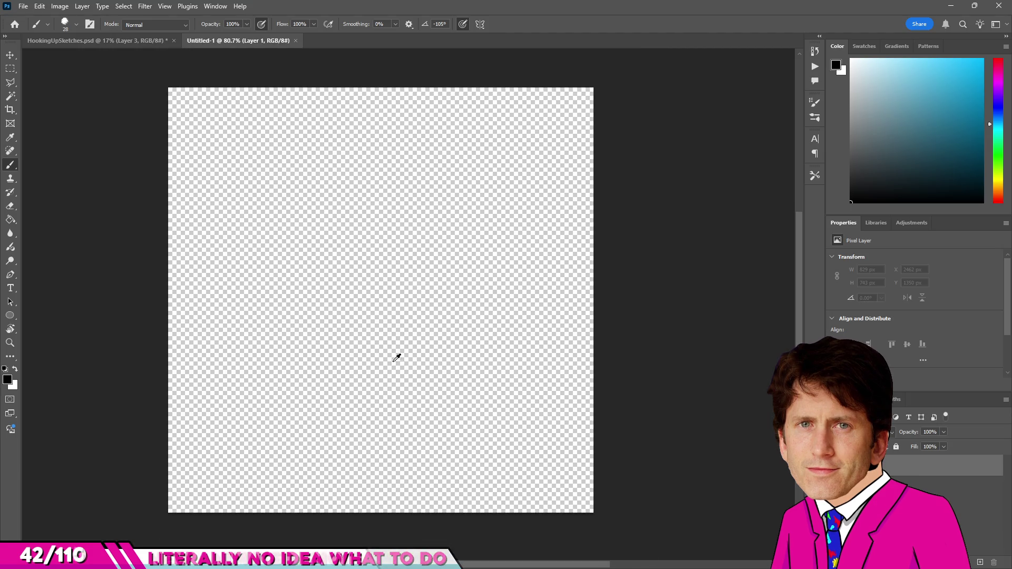
Fill the canvas with light cyan, reset the colour to black and add an empty layer.
{"action": "left_click_drag", "start_coordinate": [870, 140], "coordinate": [1009, 21]}
{"action": "key", "text": "g"}
{"action": "left_click", "coordinate": [569, 236]}
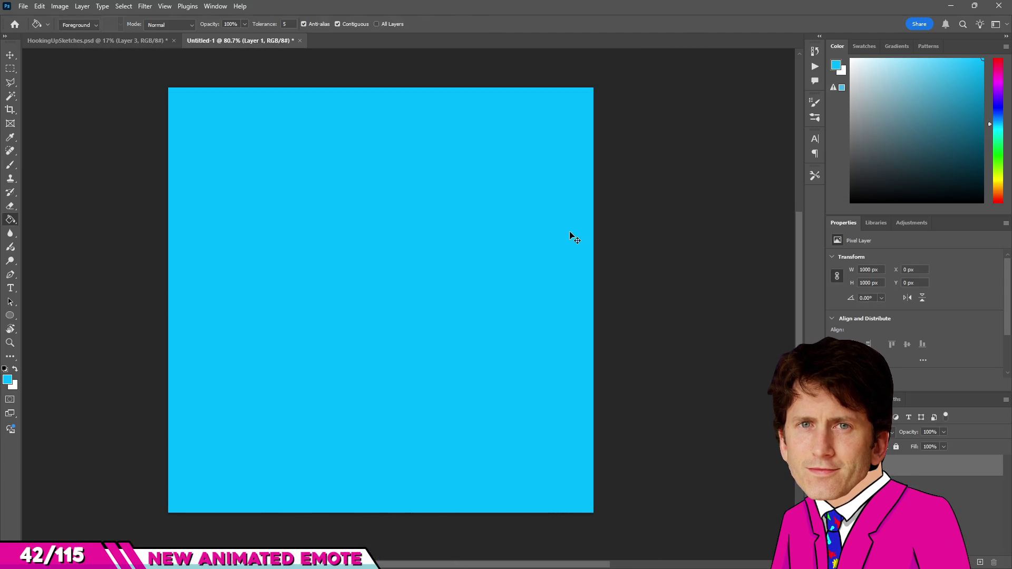
{"action": "key", "text": "d"}
{"action": "key", "text": "ctrl+shift+alt+n"}
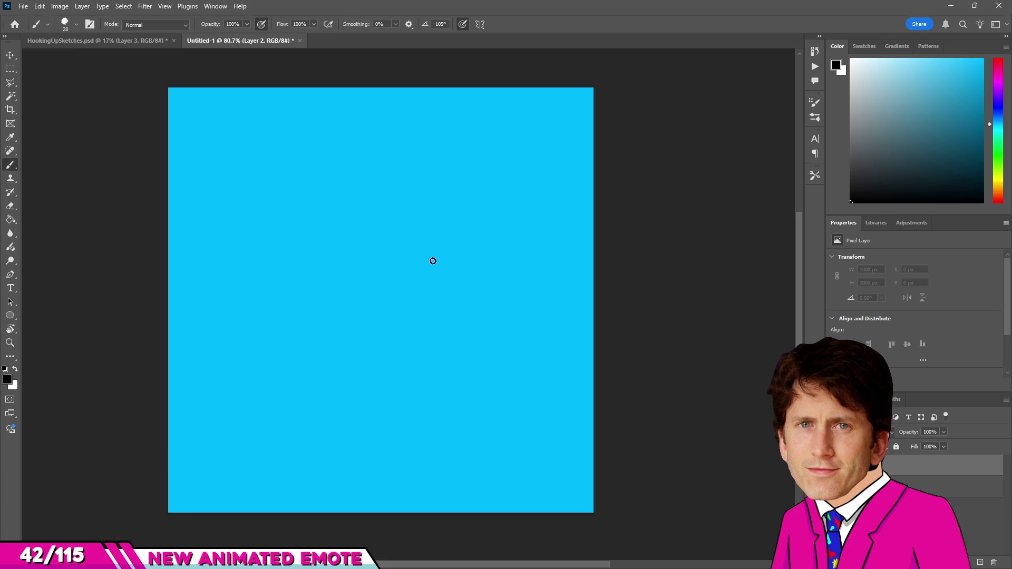
{"action": "key", "text": "b"}
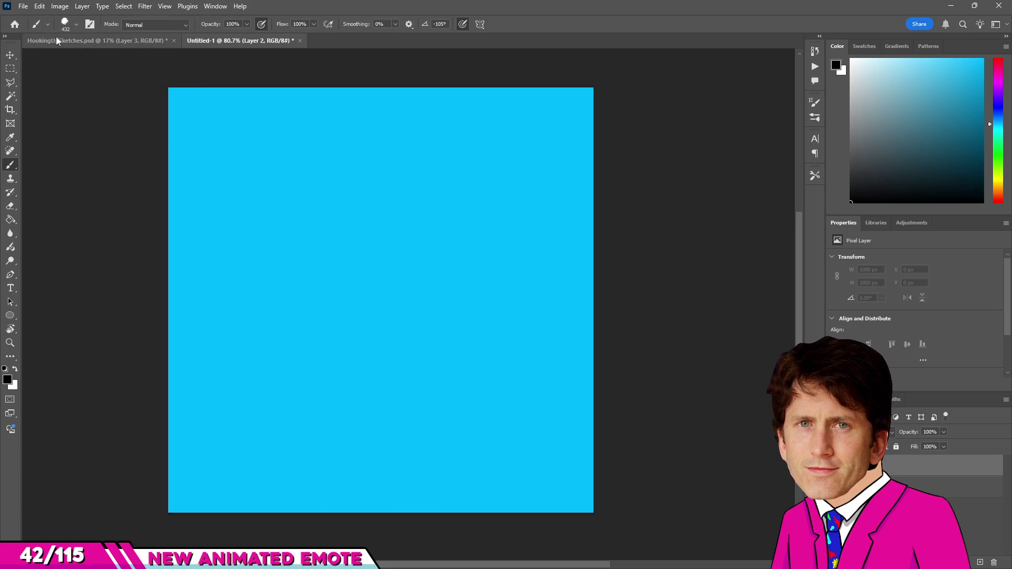
Set the brush to a Hard Round tip at about 25 px.
{"action": "left_click", "coordinate": [65, 24]}
{"action": "scroll", "coordinate": [103, 184], "scroll_direction": "up", "scroll_amount": 5}
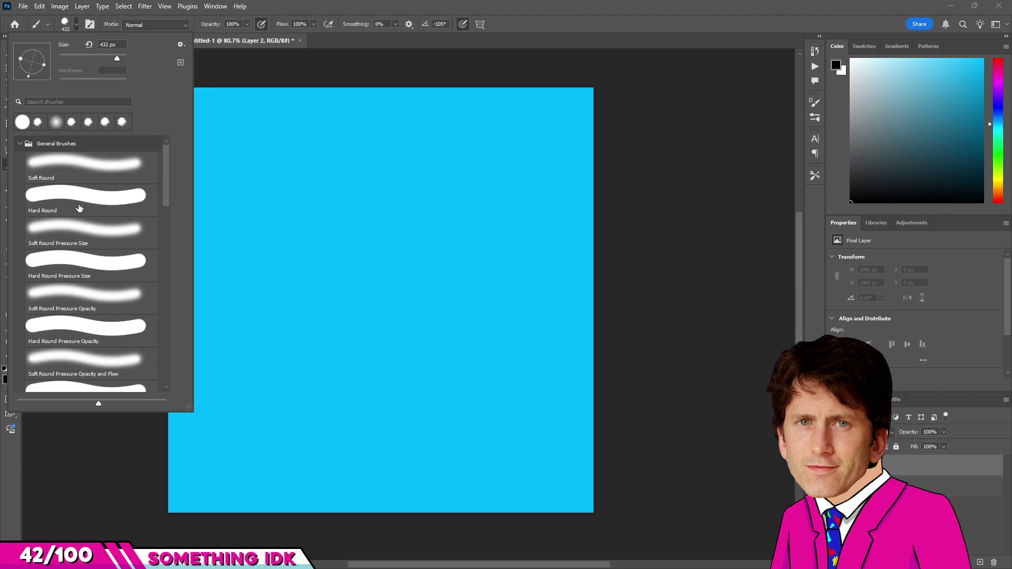
{"action": "left_click", "coordinate": [60, 194]}
{"action": "scroll", "coordinate": [447, 358], "scroll_direction": "up", "scroll_amount": 1}
{"action": "left_click_drag", "start_coordinate": [447, 358], "coordinate": [346, 368]}
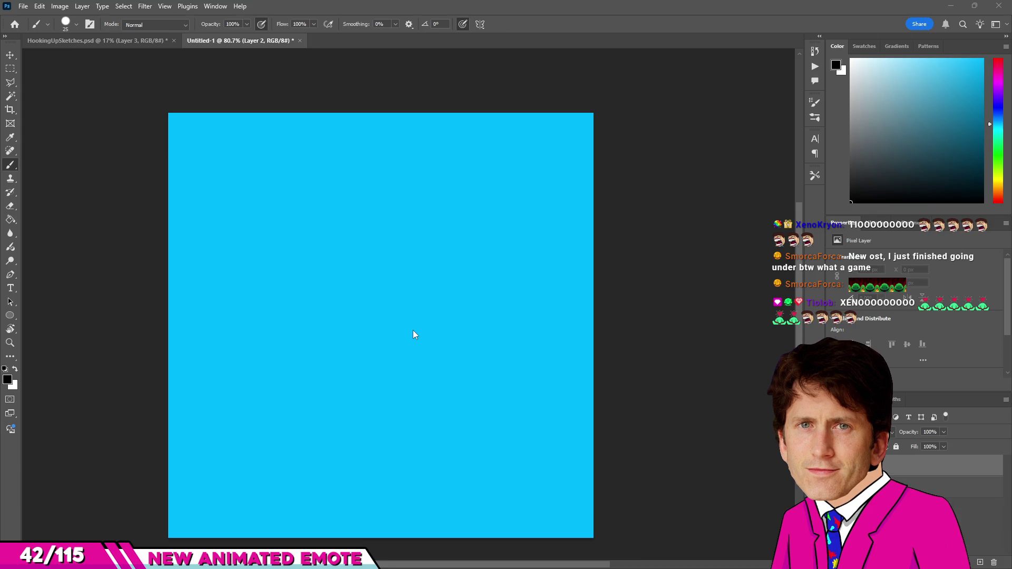
{"action": "scroll", "coordinate": [431, 316], "scroll_direction": "up", "scroll_amount": 2}
{"action": "scroll", "coordinate": [355, 254], "scroll_direction": "down", "scroll_amount": 3}
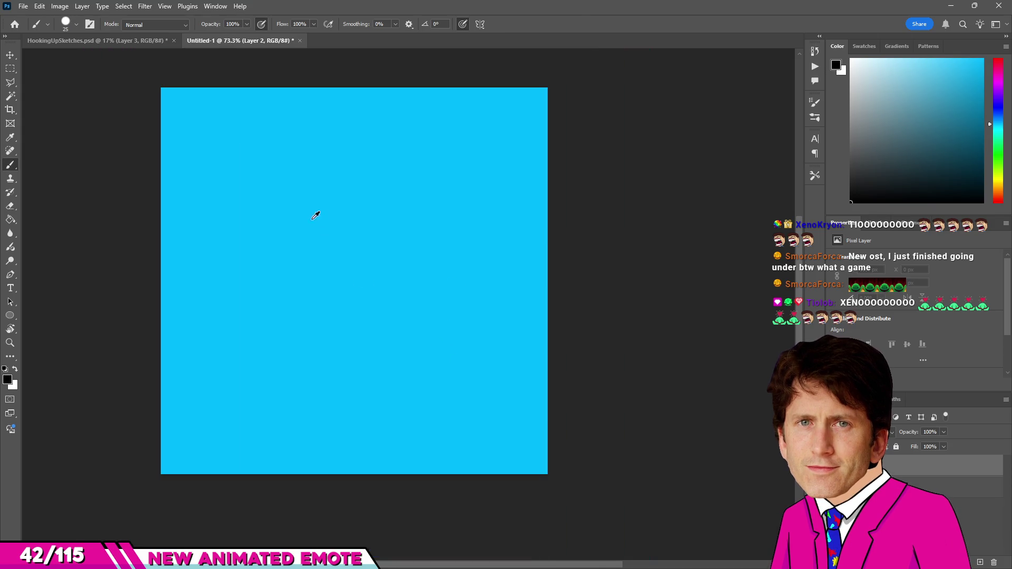
{"action": "scroll", "coordinate": [301, 218], "scroll_direction": "up", "scroll_amount": 5}
{"action": "scroll", "coordinate": [360, 279], "scroll_direction": "up", "scroll_amount": 2}
{"action": "scroll", "coordinate": [360, 279], "scroll_direction": "down", "scroll_amount": 5}
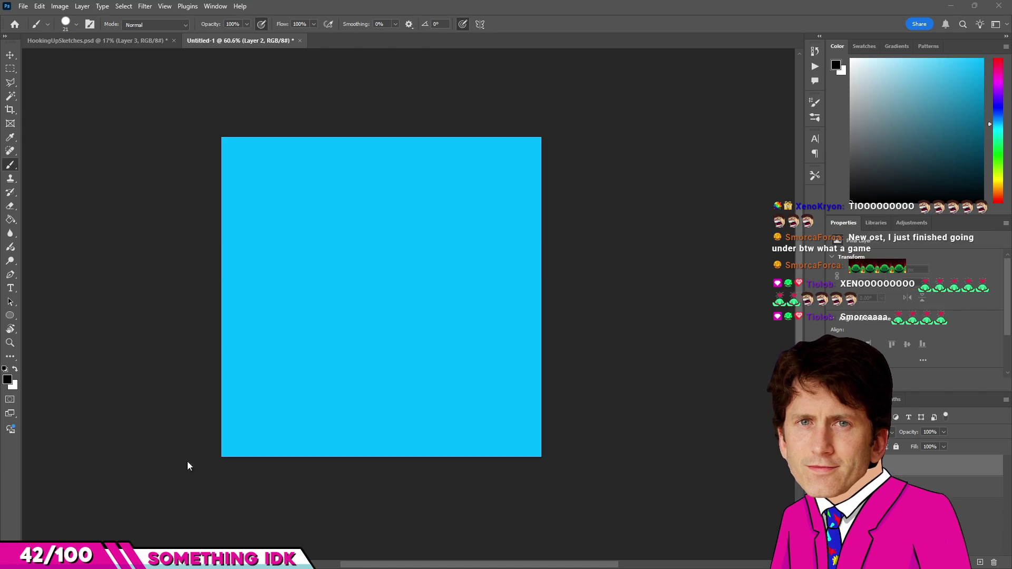
Check the anime effect references, close the image search window and bring up File Explorer.
{"action": "key", "text": "alt+Tab"}
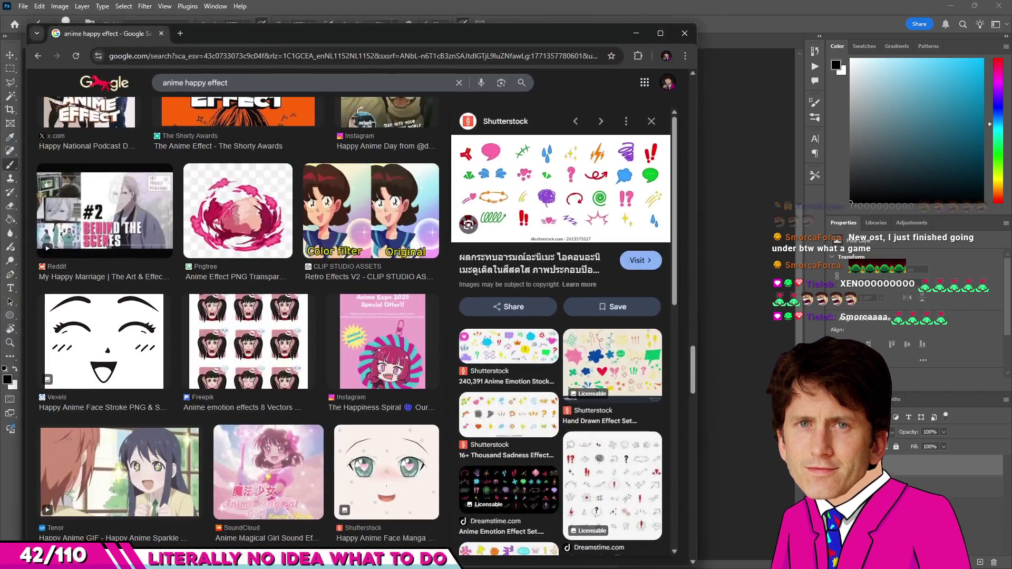
{"action": "key", "text": "alt+Tab"}
{"action": "key", "text": "alt+Tab"}
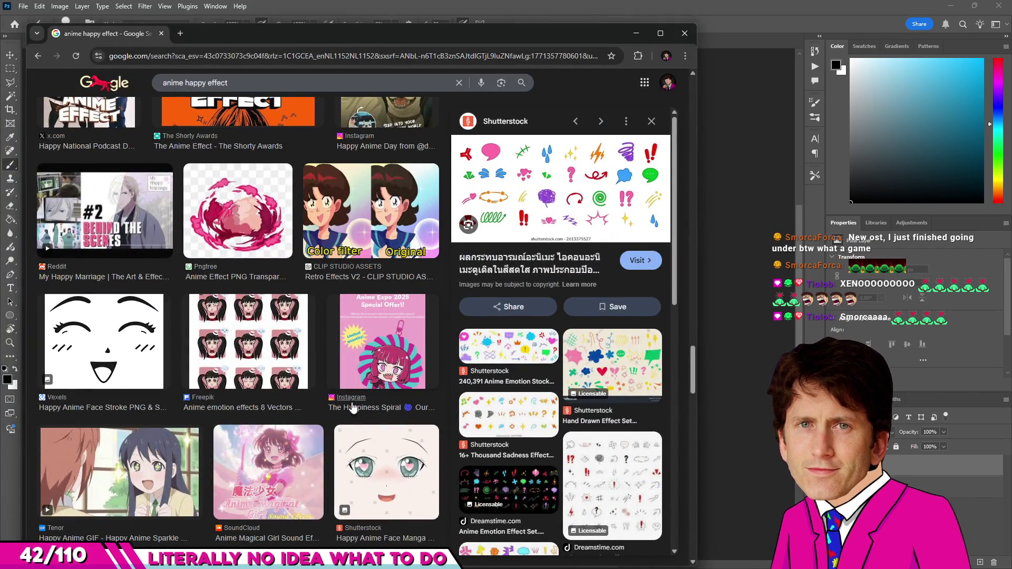
{"action": "left_click", "coordinate": [684, 33]}
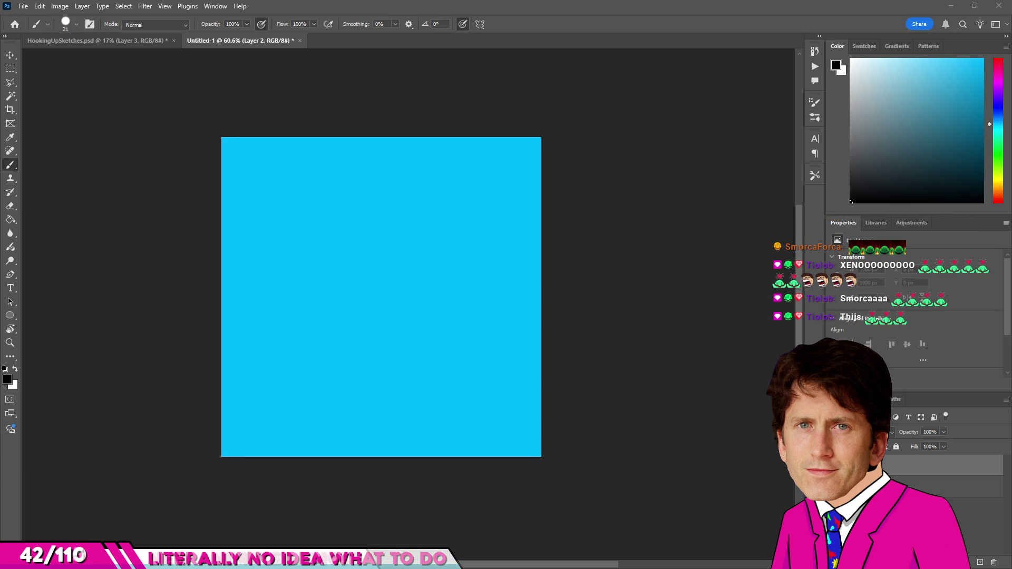
{"action": "key", "text": "super+e"}
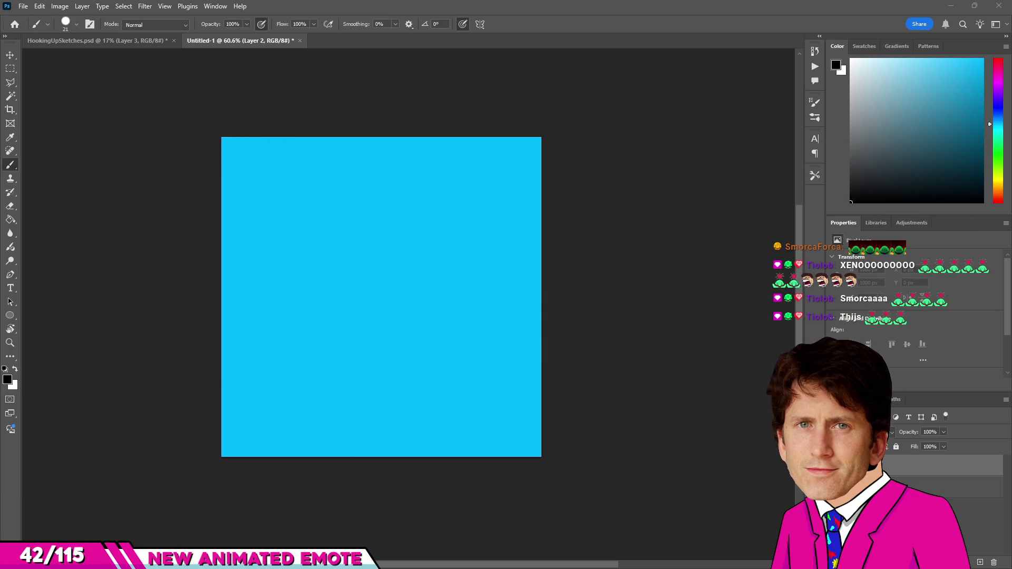
Close File Explorer and switch to the Unity editor with the Fishing_Lake scene.
{"action": "key", "text": "alt+F4"}
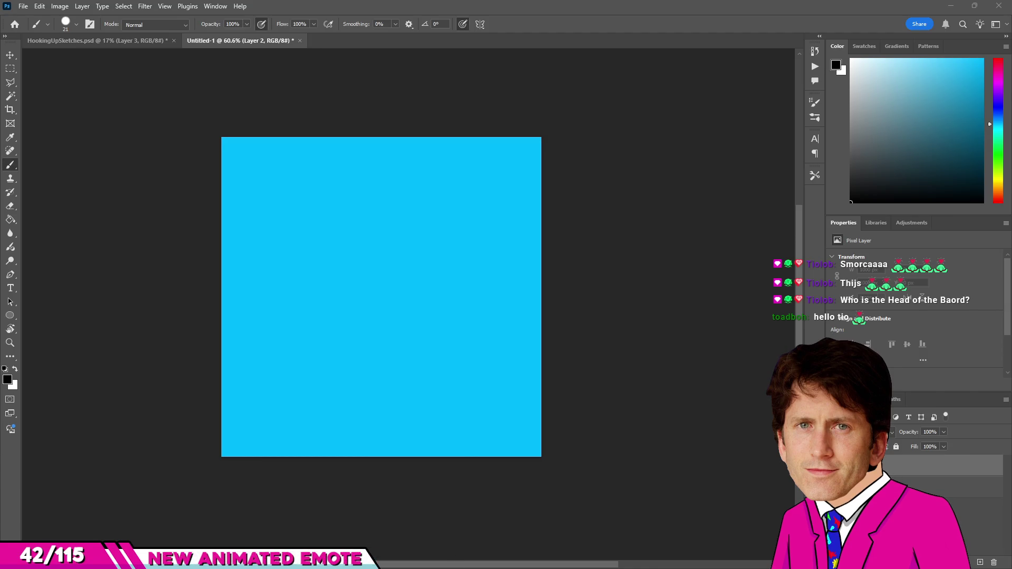
{"action": "key", "text": "alt+Tab"}
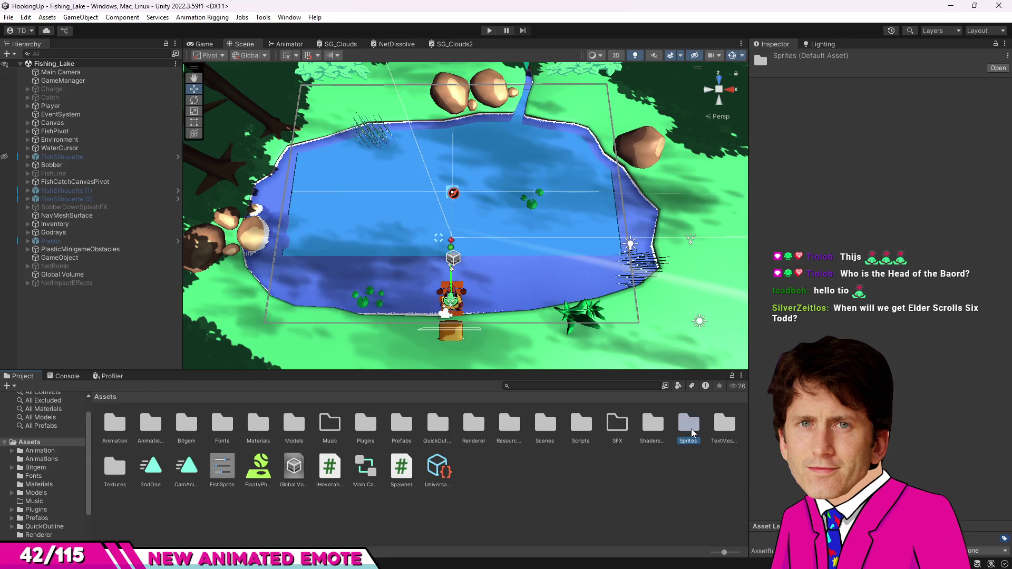
Locate the SteamPuff sprite in Sprites/Fishing and return to Photoshop with it.
{"action": "double_click", "coordinate": [688, 425]}
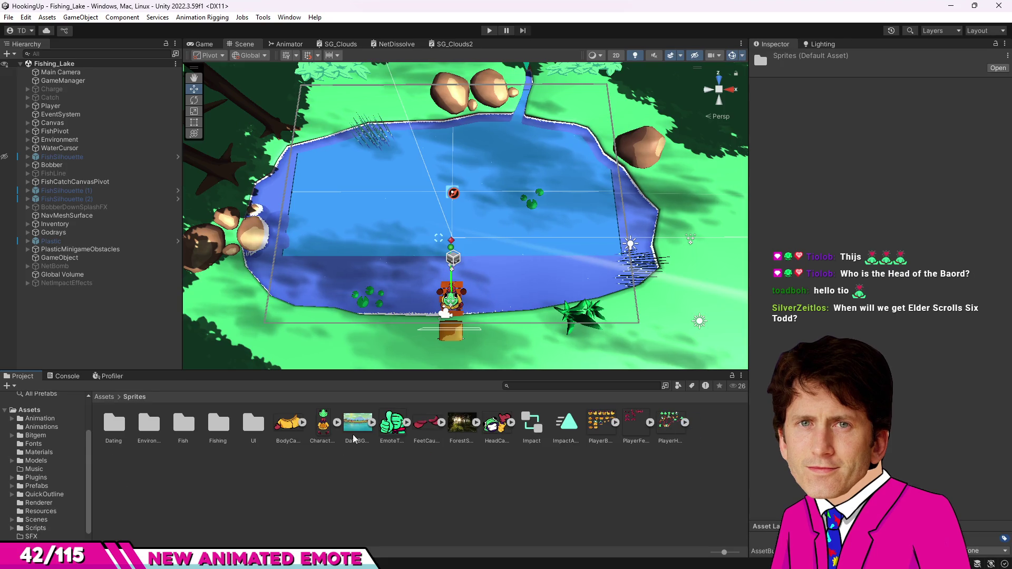
{"action": "double_click", "coordinate": [217, 425]}
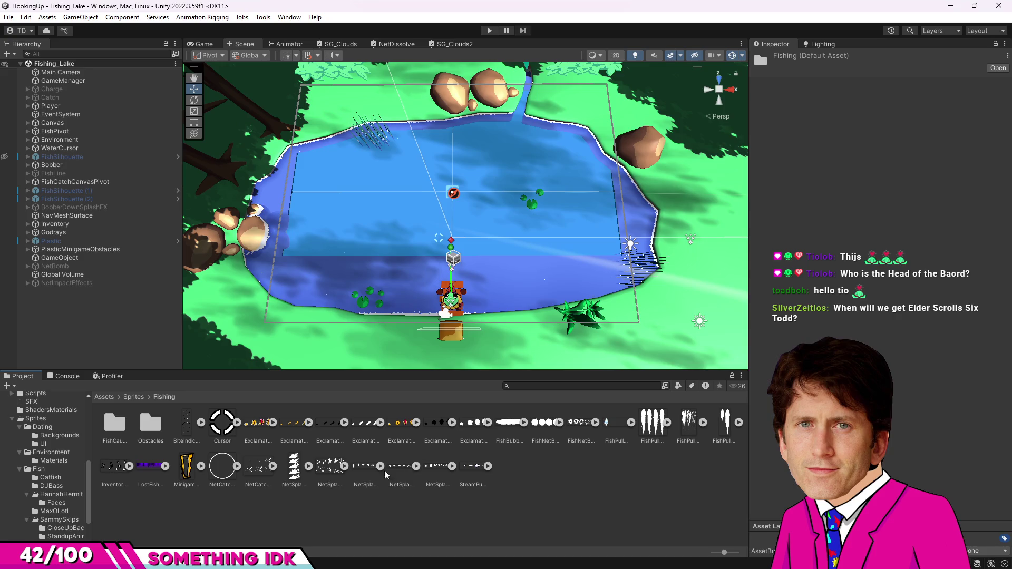
{"action": "left_click", "coordinate": [473, 471]}
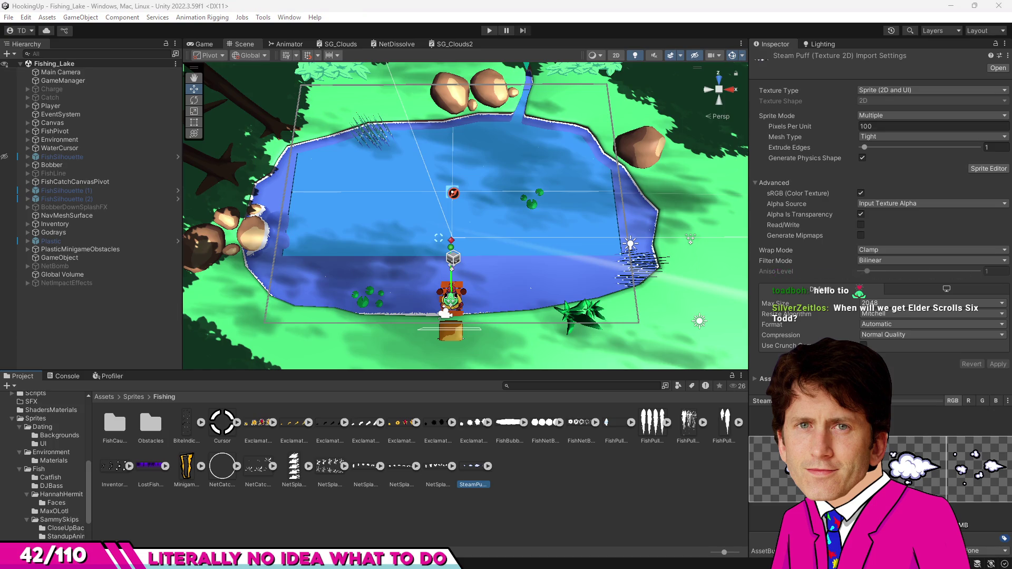
{"action": "key", "text": "alt+Tab"}
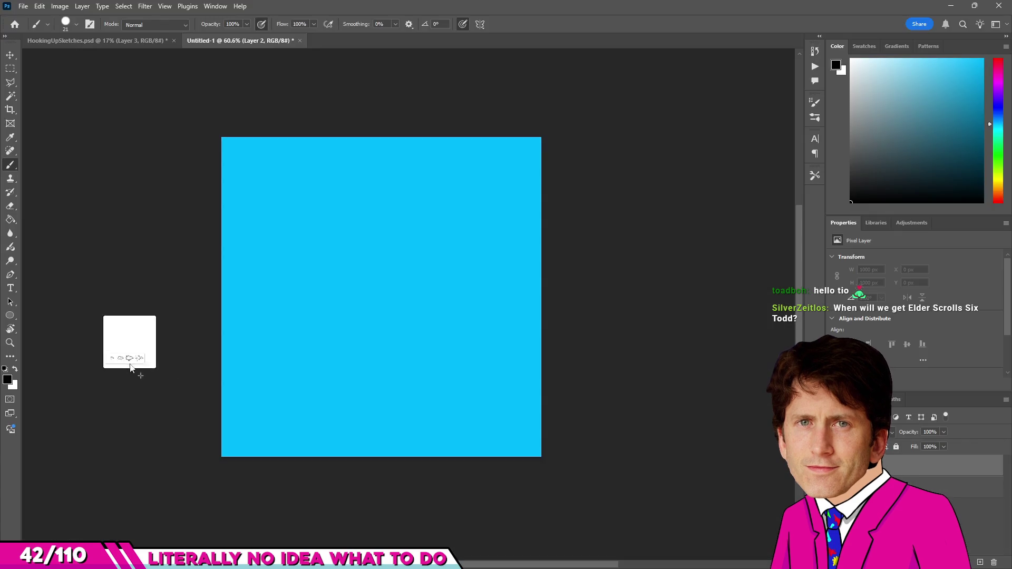
Drop SteamPuff.png onto the blue canvas at 100% scale and slide it to the right.
{"action": "left_click_drag", "start_coordinate": [135, 364], "coordinate": [208, 355]}
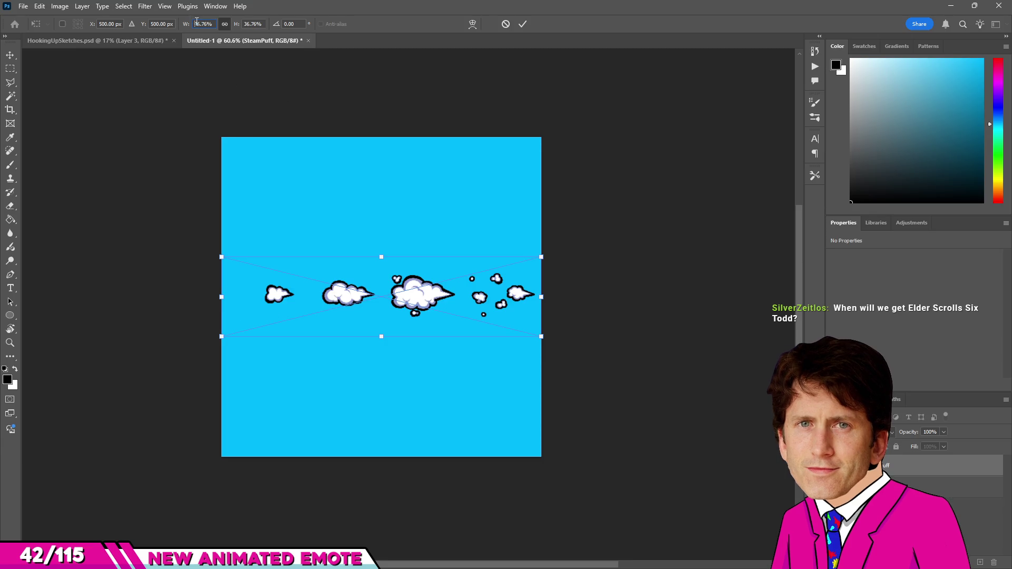
{"action": "type", "text": "1000"}
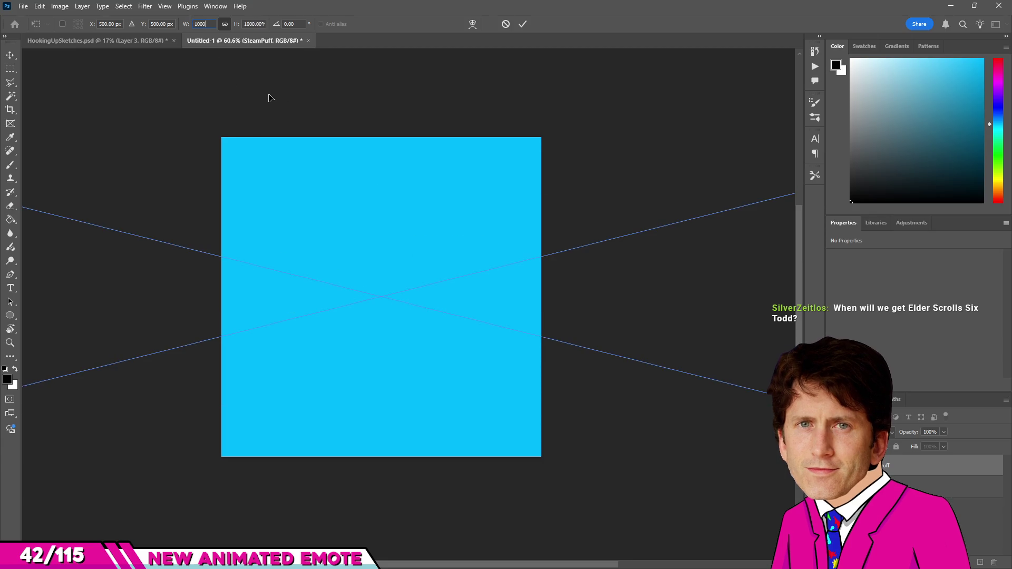
{"action": "key", "text": "BackSpace"}
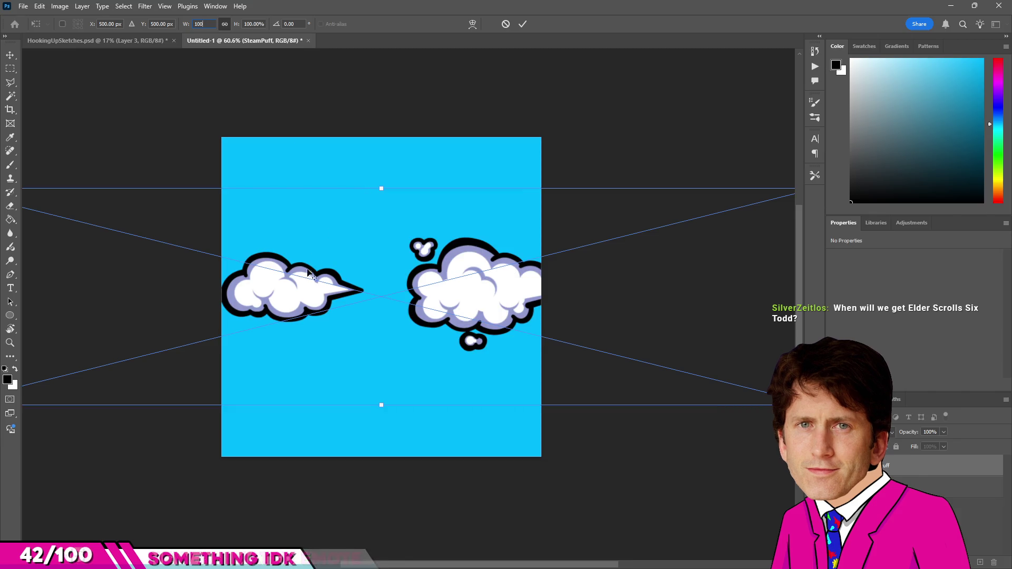
{"action": "key", "text": "Return"}
{"action": "left_click_drag", "start_coordinate": [304, 299], "coordinate": [530, 299]}
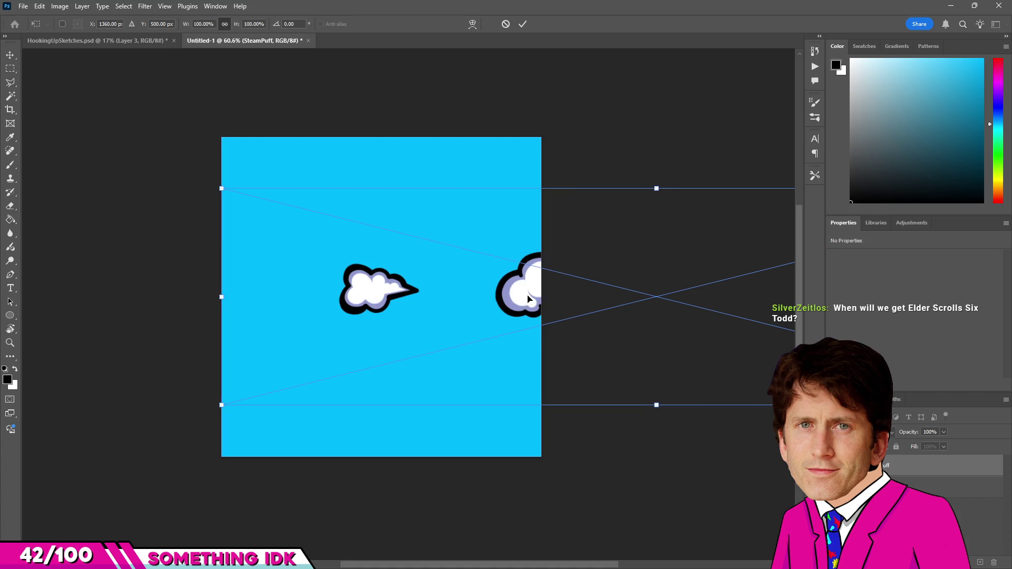
{"action": "scroll", "coordinate": [475, 308], "scroll_direction": "down", "scroll_amount": 3}
{"action": "scroll", "coordinate": [395, 316], "scroll_direction": "down", "scroll_amount": 2}
{"action": "scroll", "coordinate": [427, 318], "scroll_direction": "up", "scroll_amount": 3}
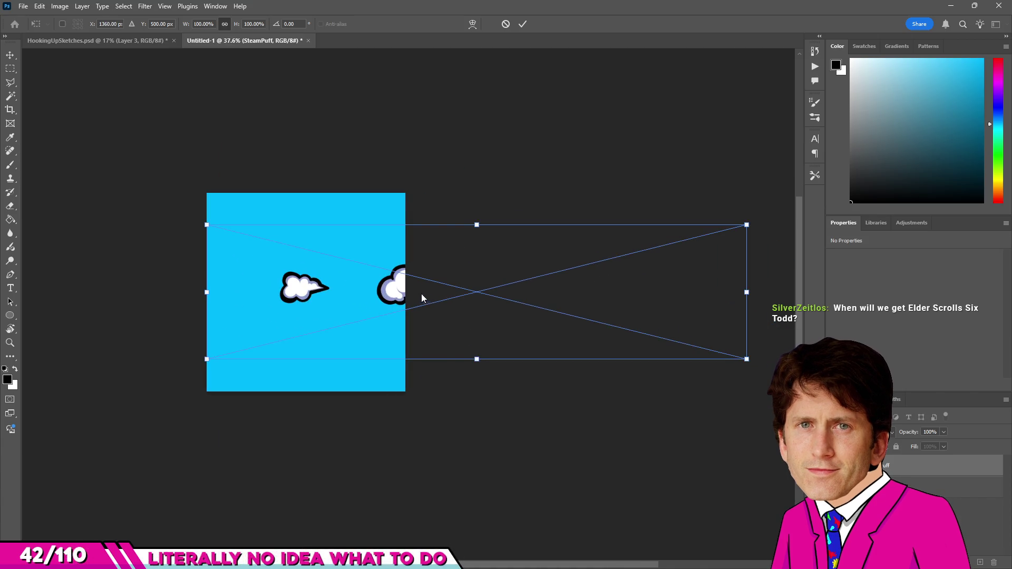
Commit the cloud strip placement and return to the brush in Photoshop.
{"action": "key", "text": "alt+space"}
{"action": "key", "text": "Escape"}
{"action": "key", "text": "Return"}
{"action": "key", "text": "b"}
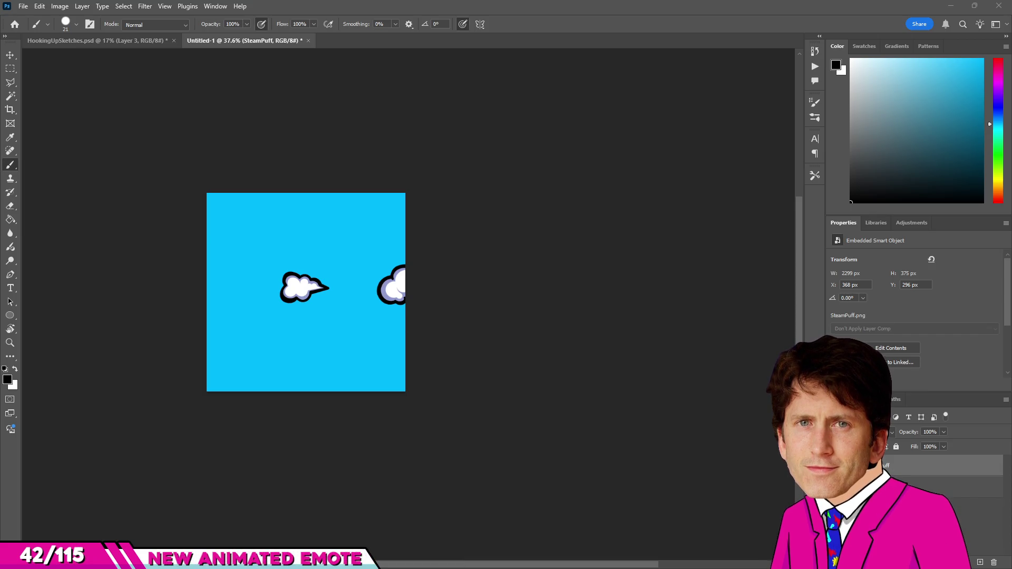
{"action": "left_click", "coordinate": [431, 228]}
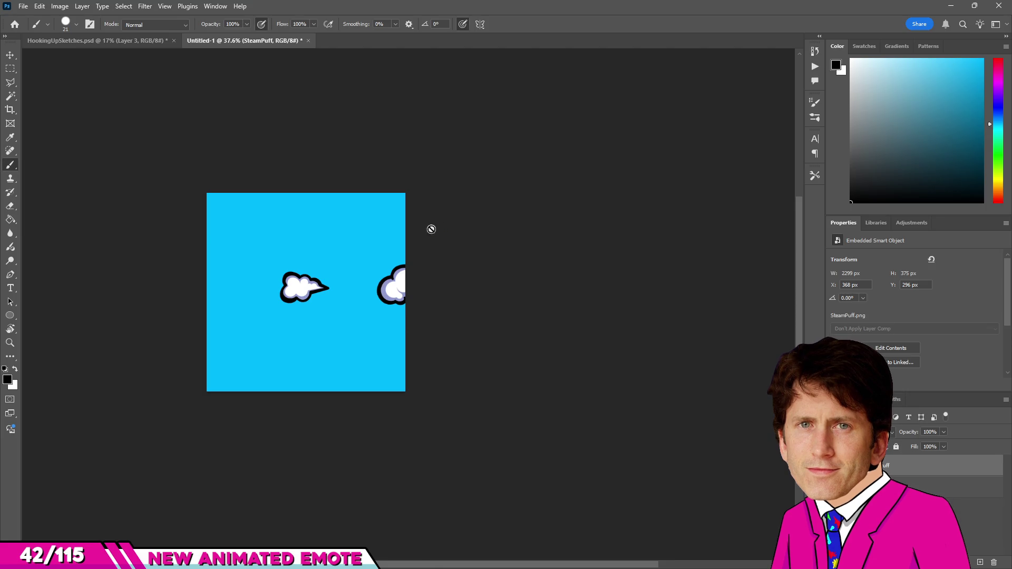
Extend the crop frame rightward beyond the blue square to hold the puff row.
{"action": "key", "text": "c"}
{"action": "key", "text": "ctrl+minus"}
{"action": "mouse_move", "coordinate": [377, 281]}
{"action": "left_mouse_down"}
{"action": "mouse_move", "coordinate": [532, 282]}
{"action": "mouse_move", "coordinate": [512, 283]}
{"action": "left_mouse_up"}
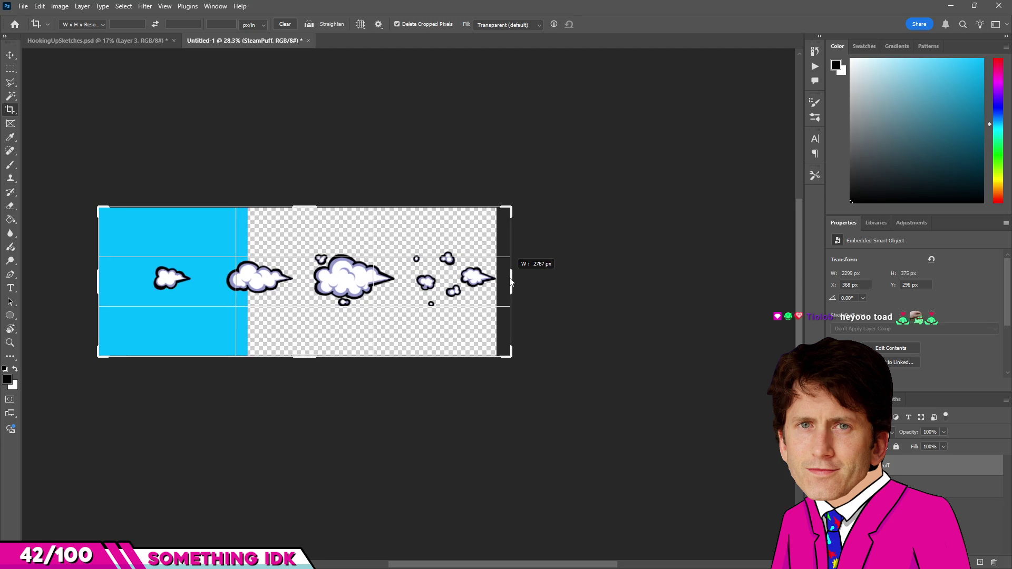
{"action": "left_click_drag", "start_coordinate": [510, 282], "coordinate": [508, 282]}
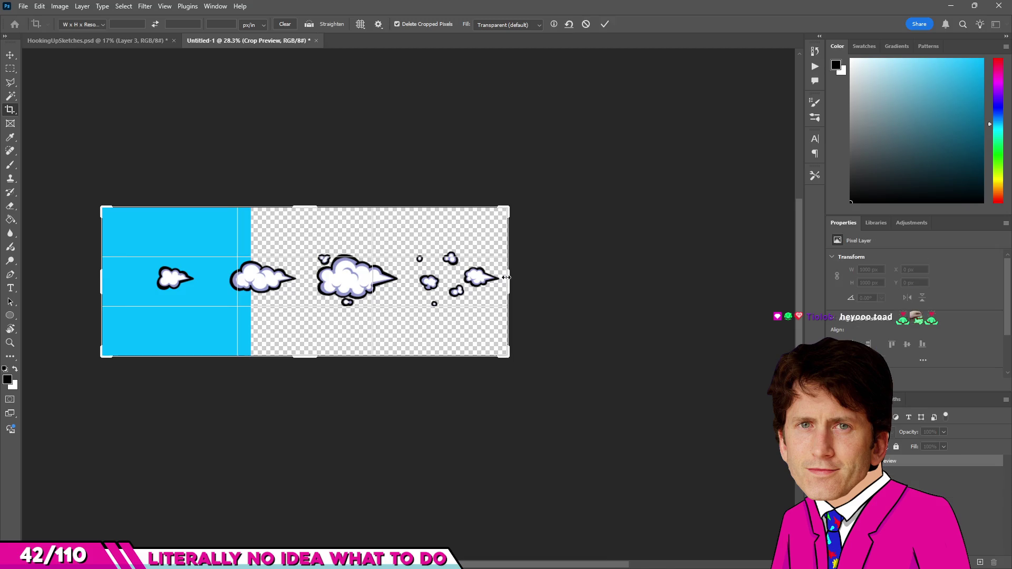
{"action": "scroll", "coordinate": [507, 282], "scroll_direction": "up", "scroll_amount": 5}
{"action": "scroll", "coordinate": [507, 283], "scroll_direction": "down", "scroll_amount": 3}
{"action": "scroll", "coordinate": [642, 285], "scroll_direction": "up", "scroll_amount": 1}
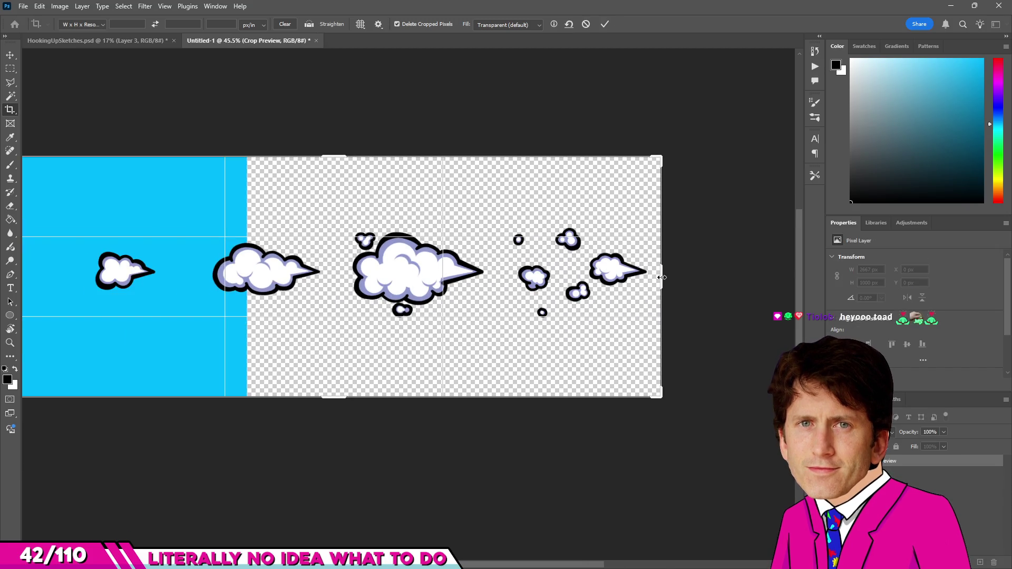
{"action": "left_click_drag", "start_coordinate": [662, 276], "coordinate": [661, 277]}
{"action": "scroll", "coordinate": [447, 354], "scroll_direction": "down", "scroll_amount": 2}
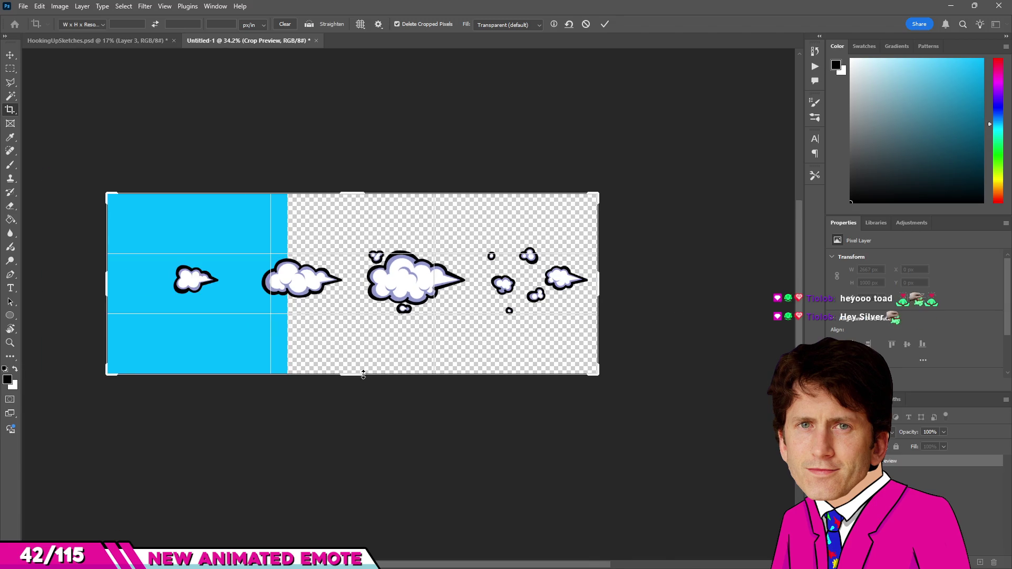
Raise the bottom crop edge, apply the wide crop and fit the canvas in view.
{"action": "left_click_drag", "start_coordinate": [362, 374], "coordinate": [368, 347]}
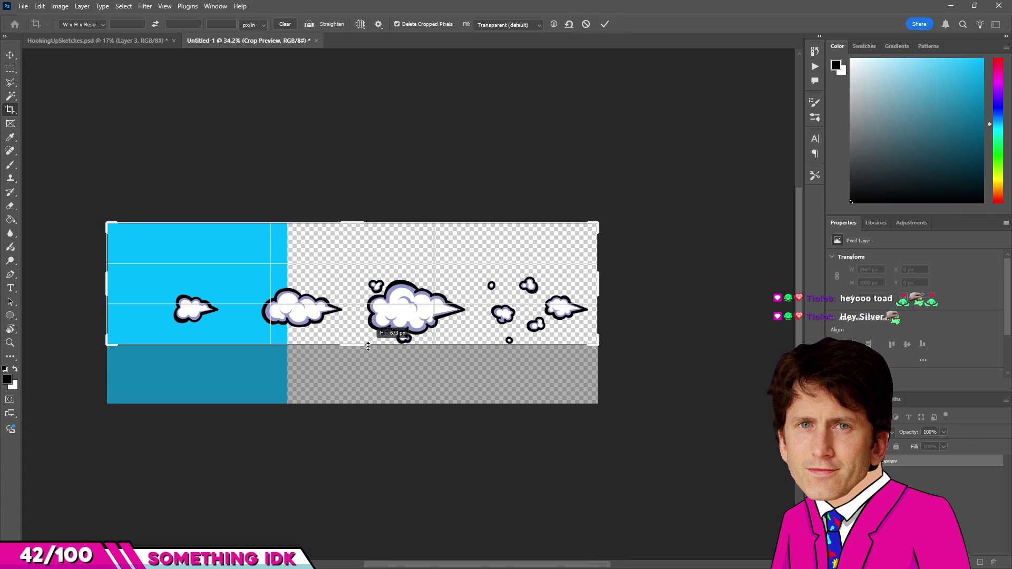
{"action": "left_click_drag", "start_coordinate": [368, 347], "coordinate": [367, 346]}
{"action": "scroll", "coordinate": [350, 345], "scroll_direction": "up", "scroll_amount": 2}
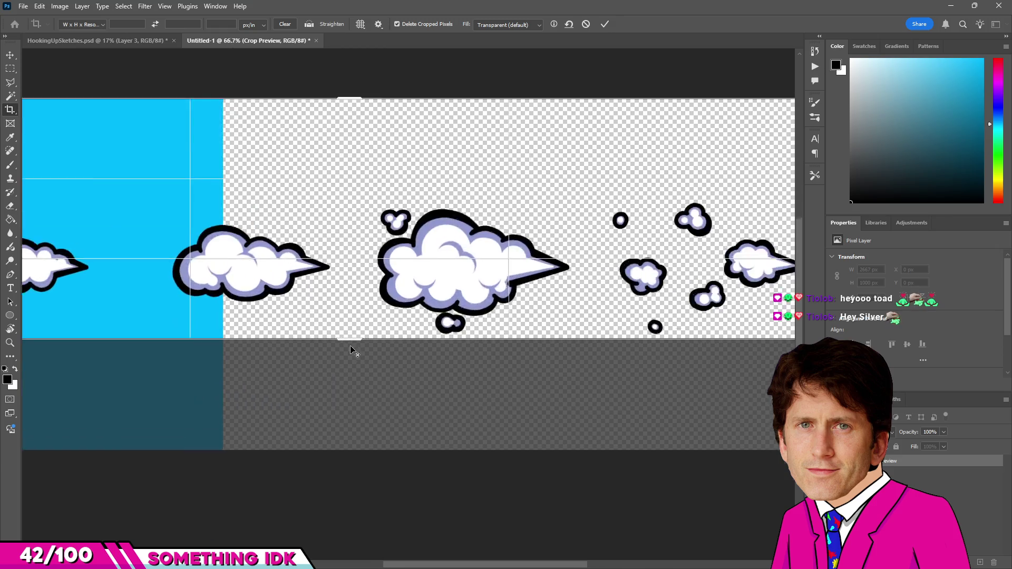
{"action": "scroll", "coordinate": [350, 346], "scroll_direction": "up", "scroll_amount": 1}
{"action": "left_click_drag", "start_coordinate": [351, 423], "coordinate": [351, 419]}
{"action": "key", "text": "Return"}
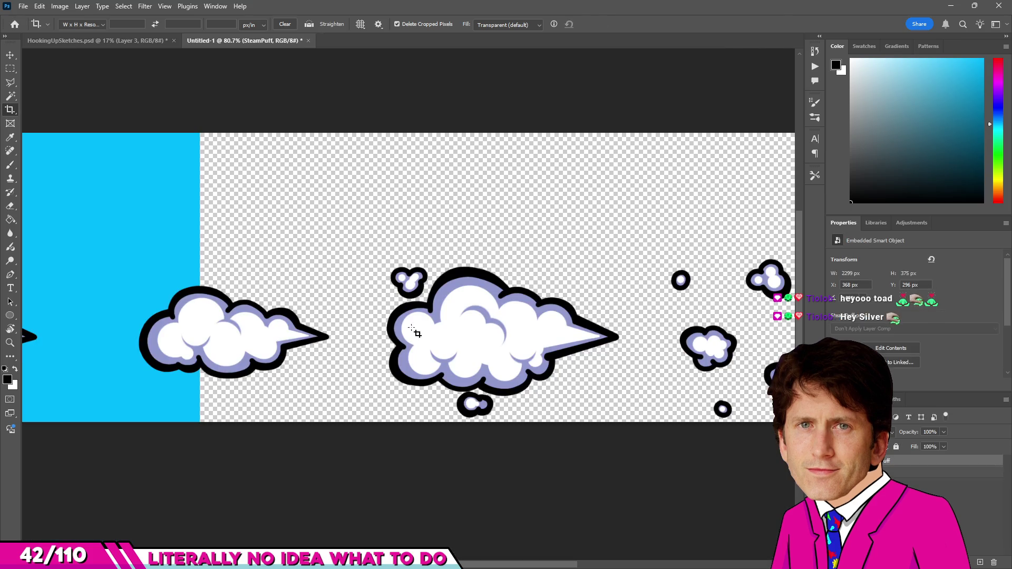
{"action": "key", "text": "ctrl+0"}
{"action": "key", "text": "v"}
{"action": "key", "text": "Delete"}
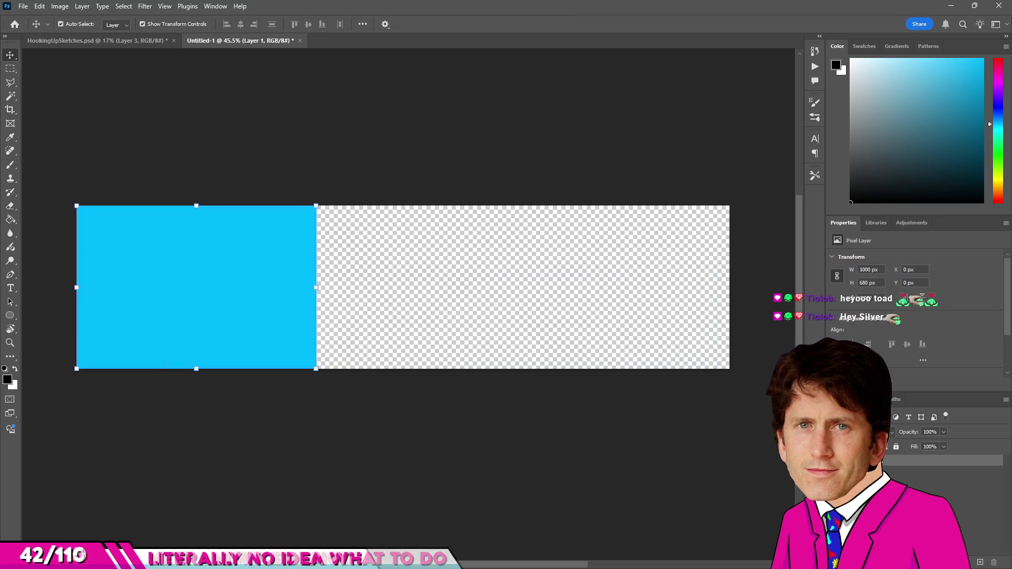
Place the SteamPuff clouds image on the canvas and delete the cyan rectangle layer.
{"action": "left_click_drag", "start_coordinate": [223, 336], "coordinate": [236, 307]}
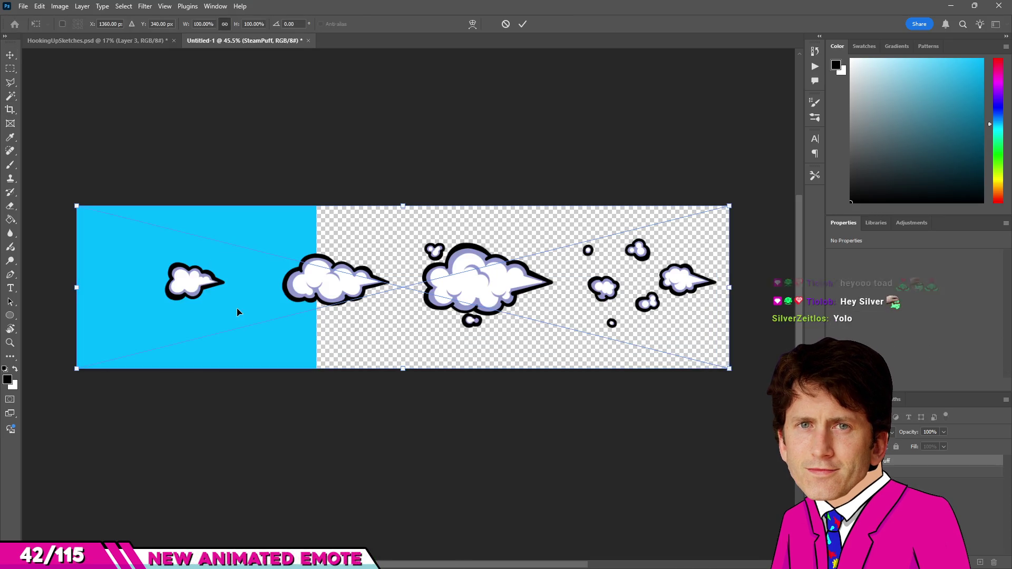
{"action": "key", "text": "Return"}
{"action": "scroll", "coordinate": [336, 314], "scroll_direction": "down", "scroll_amount": 1}
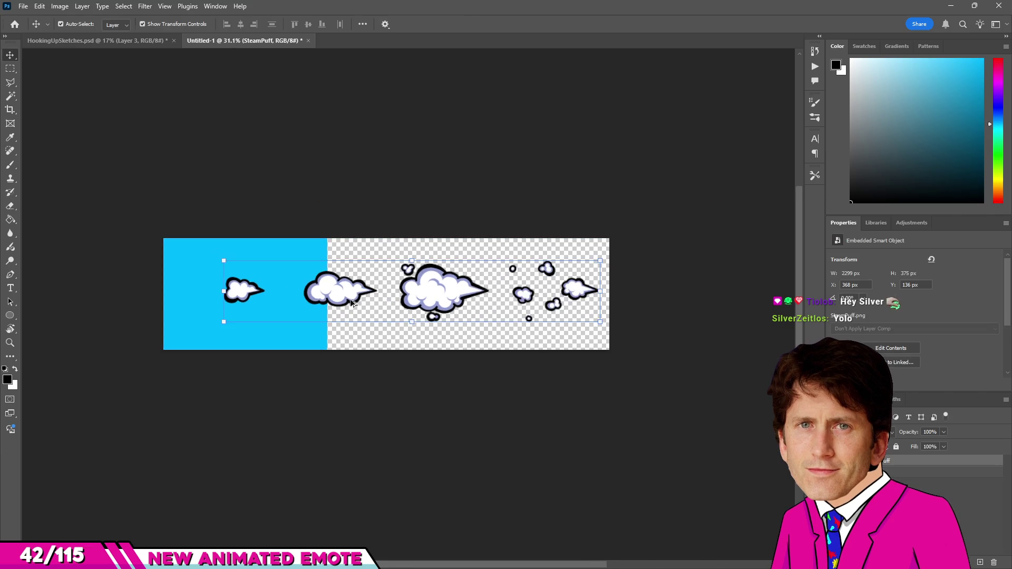
{"action": "left_click", "coordinate": [194, 253]}
{"action": "scroll", "coordinate": [229, 283], "scroll_direction": "up", "scroll_amount": 2}
{"action": "scroll", "coordinate": [229, 283], "scroll_direction": "down", "scroll_amount": 2}
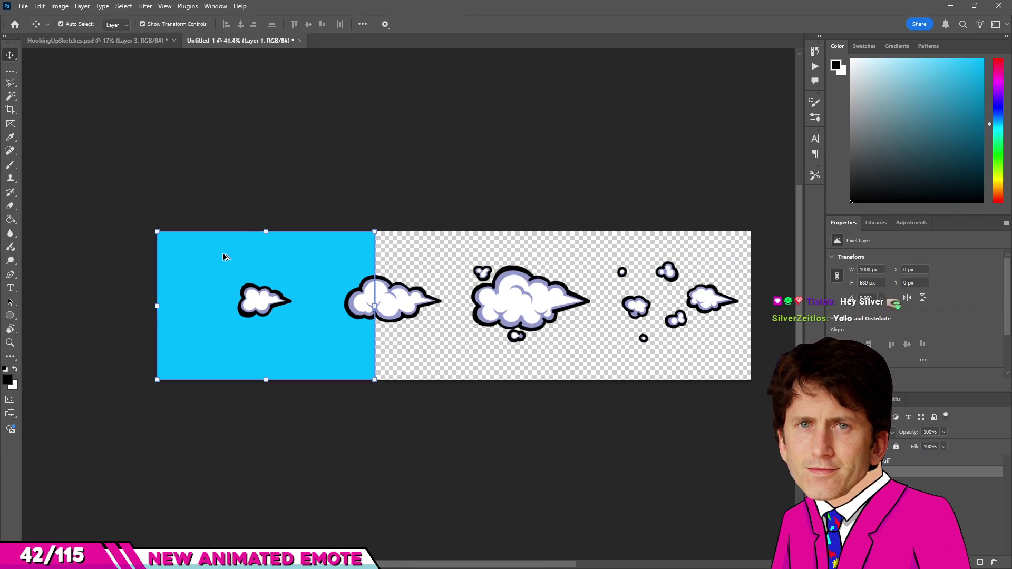
{"action": "key", "text": "Delete"}
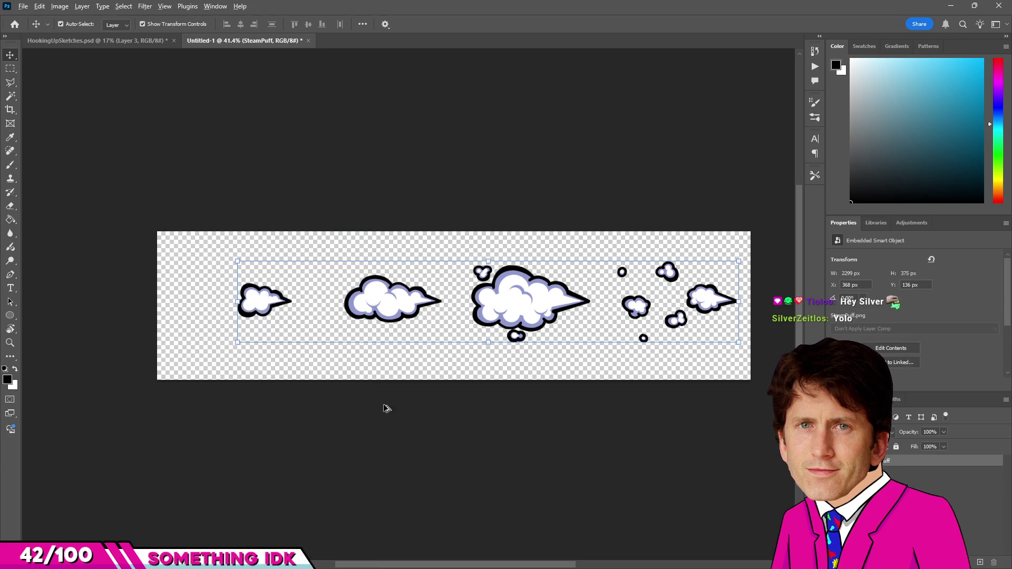
{"action": "scroll", "coordinate": [276, 441], "scroll_direction": "up", "scroll_amount": 1}
{"action": "left_click", "coordinate": [240, 443]}
{"action": "scroll", "coordinate": [261, 396], "scroll_direction": "down", "scroll_amount": 1}
{"action": "scroll", "coordinate": [248, 346], "scroll_direction": "up", "scroll_amount": 2}
{"action": "scroll", "coordinate": [237, 348], "scroll_direction": "up", "scroll_amount": 2}
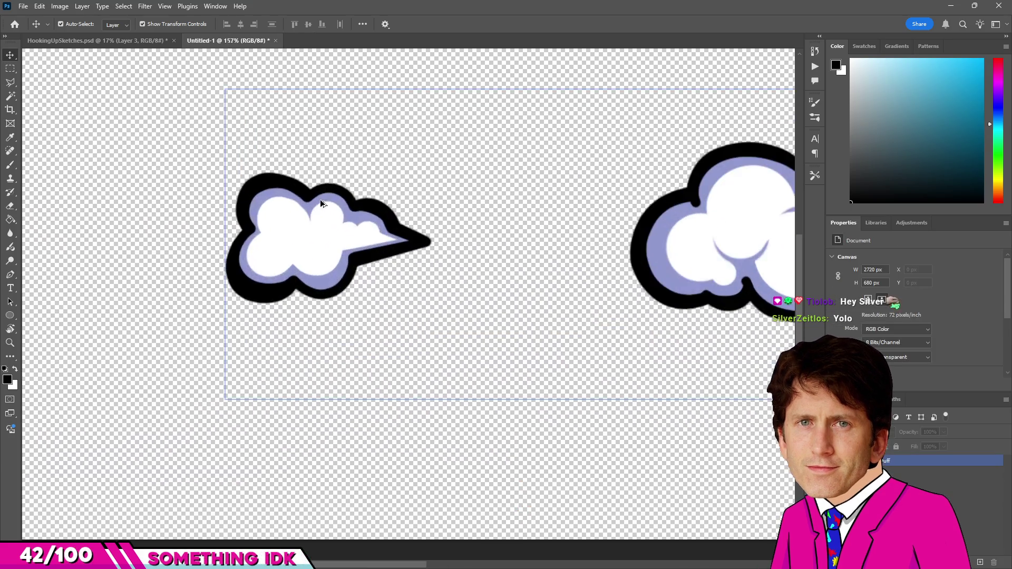
{"action": "scroll", "coordinate": [222, 349], "scroll_direction": "down", "scroll_amount": 2}
{"action": "scroll", "coordinate": [363, 356], "scroll_direction": "down", "scroll_amount": 3}
{"action": "scroll", "coordinate": [712, 451], "scroll_direction": "down", "scroll_amount": 1}
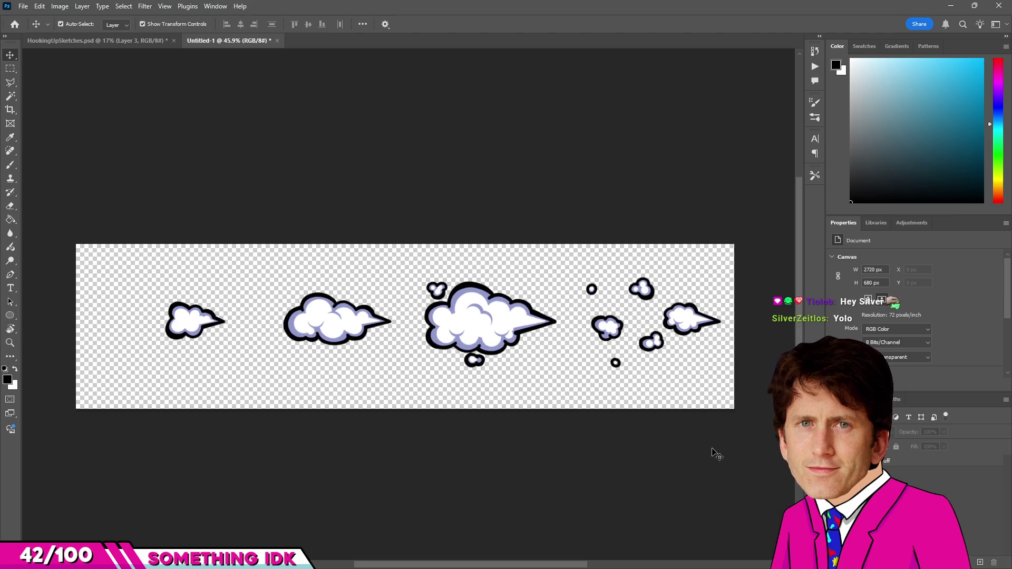
Pick a pink foreground colour in the Color panel.
{"action": "left_click", "coordinate": [885, 461]}
{"action": "left_click", "coordinate": [909, 475]}
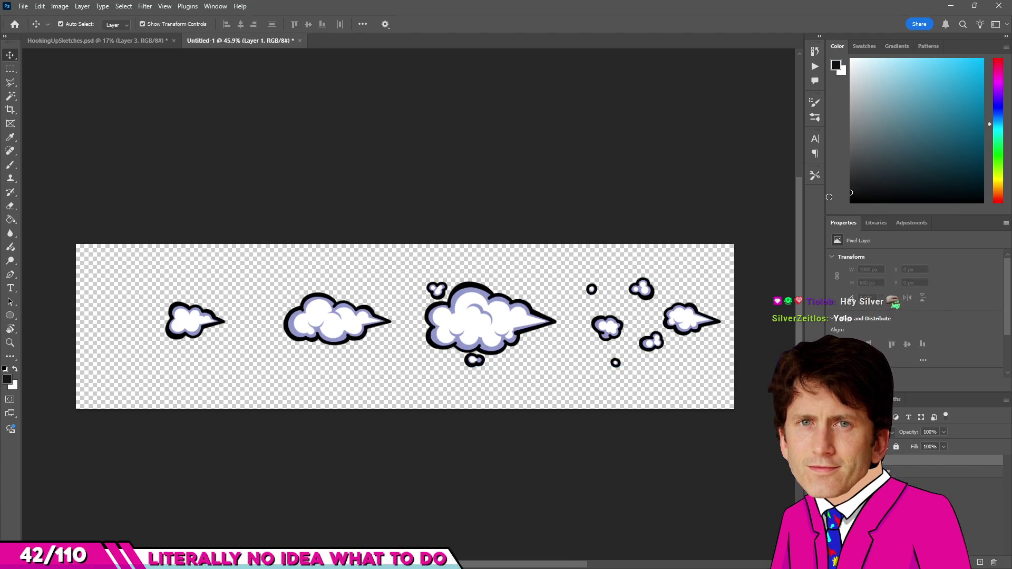
{"action": "left_click", "coordinate": [909, 472]}
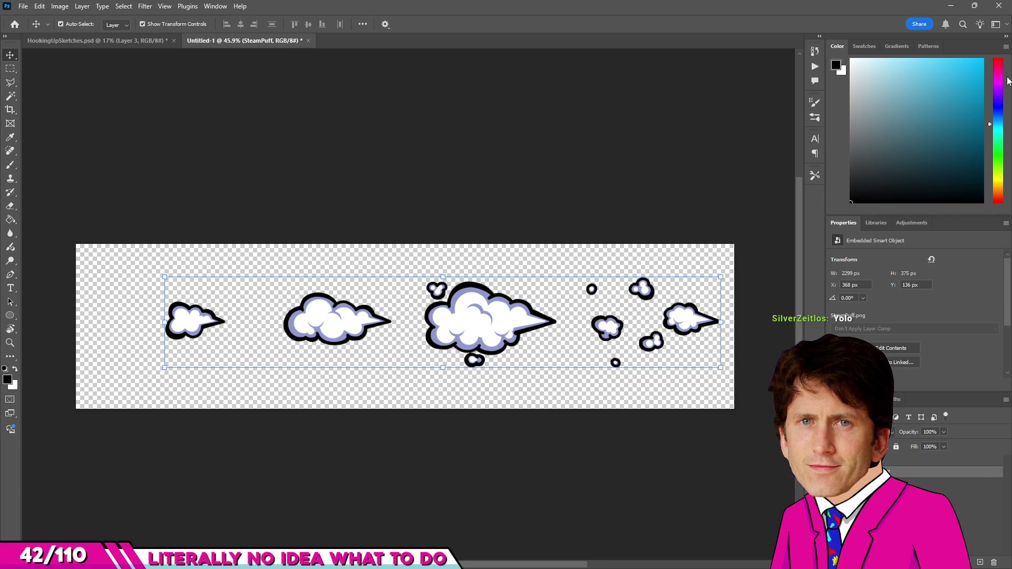
{"action": "left_click", "coordinate": [998, 83]}
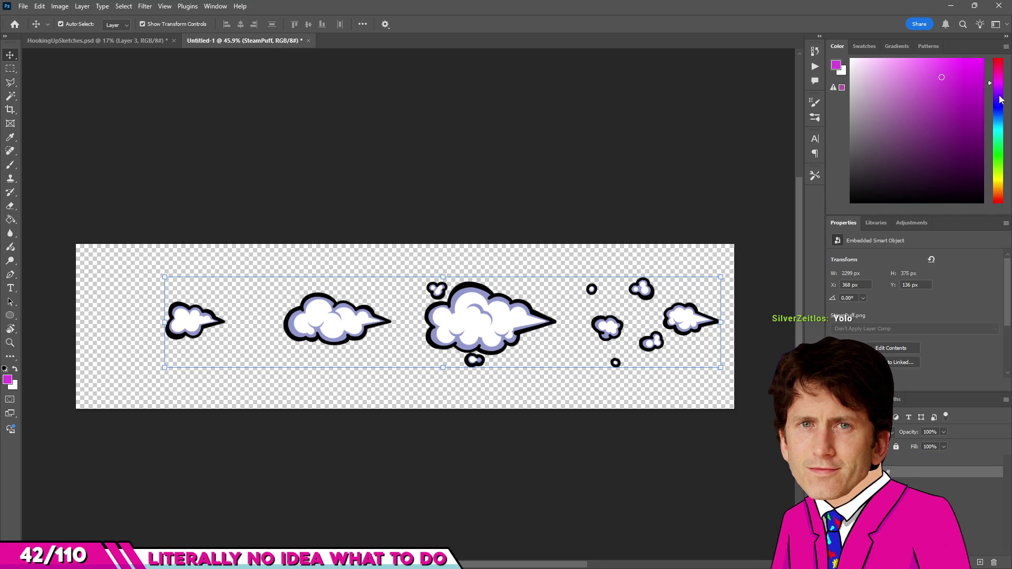
{"action": "left_click", "coordinate": [999, 70]}
{"action": "left_click", "coordinate": [926, 70]}
Fill the empty Layer 1 with pink using the Paint Bucket, cancelling the rasterize warning first.
{"action": "key", "text": "g"}
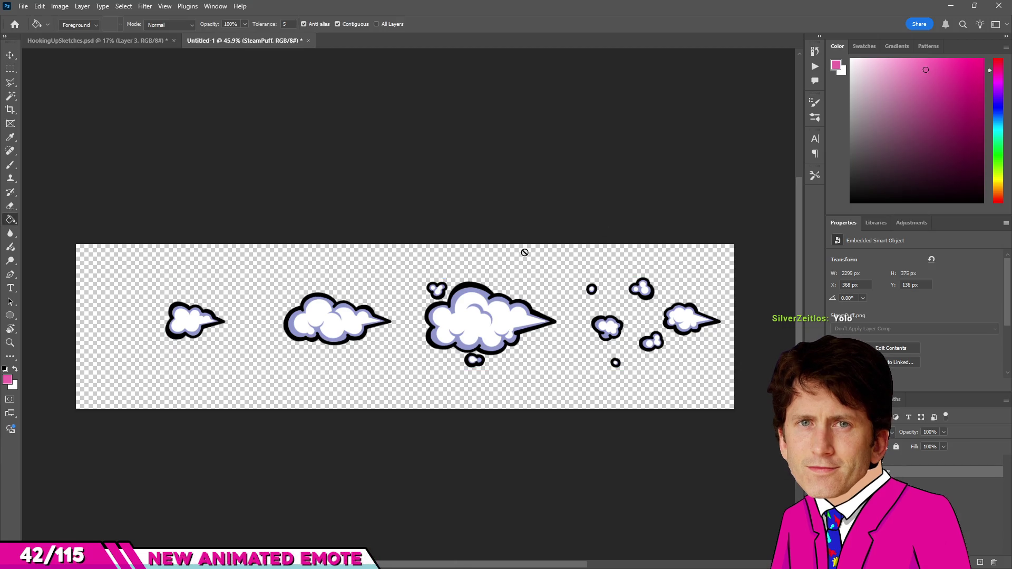
{"action": "left_click", "coordinate": [656, 292]}
{"action": "left_click", "coordinate": [581, 216]}
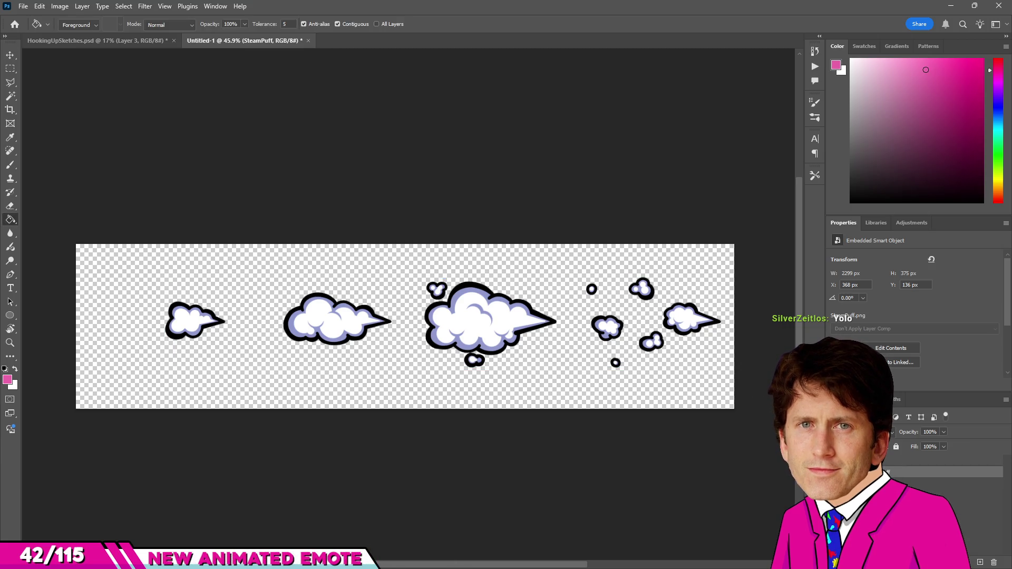
{"action": "left_click", "coordinate": [941, 467]}
{"action": "left_click", "coordinate": [673, 400]}
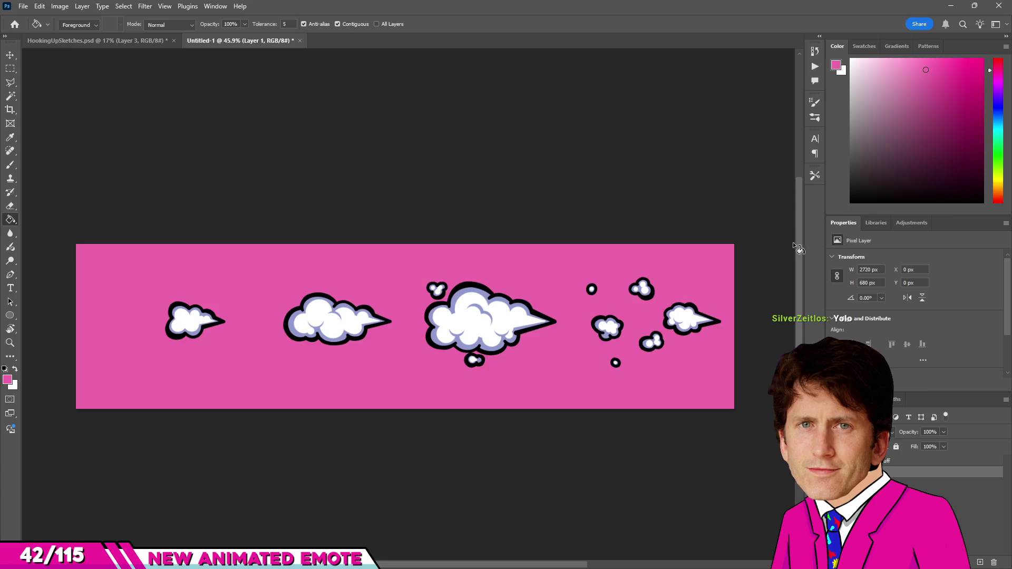
{"action": "left_click_drag", "start_coordinate": [998, 198], "coordinate": [998, 63]}
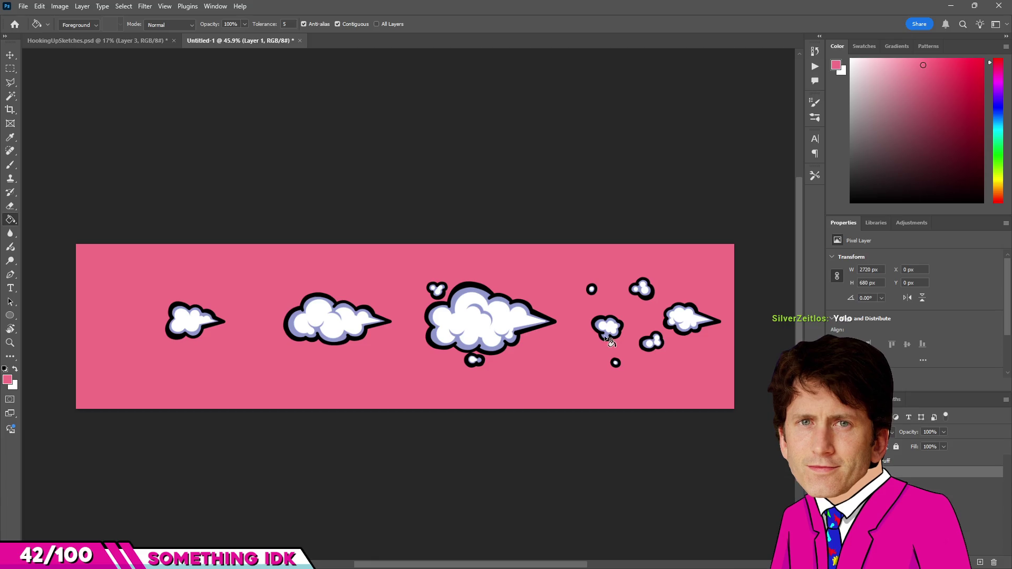
Add a new empty layer above SteamPuff and reset to a black brush for outlining.
{"action": "left_click", "coordinate": [949, 461]}
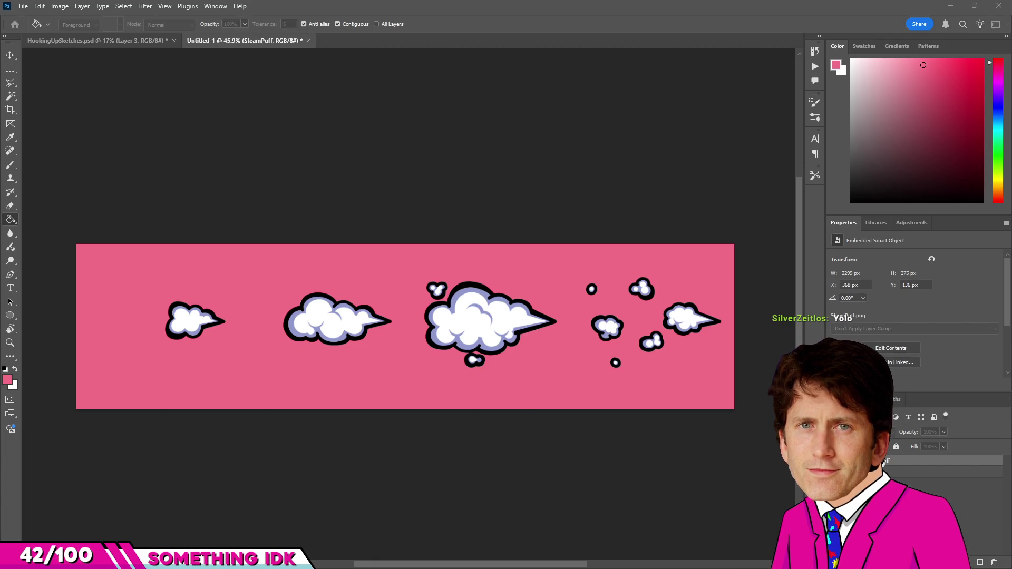
{"action": "key", "text": "ctrl+shift+alt+n"}
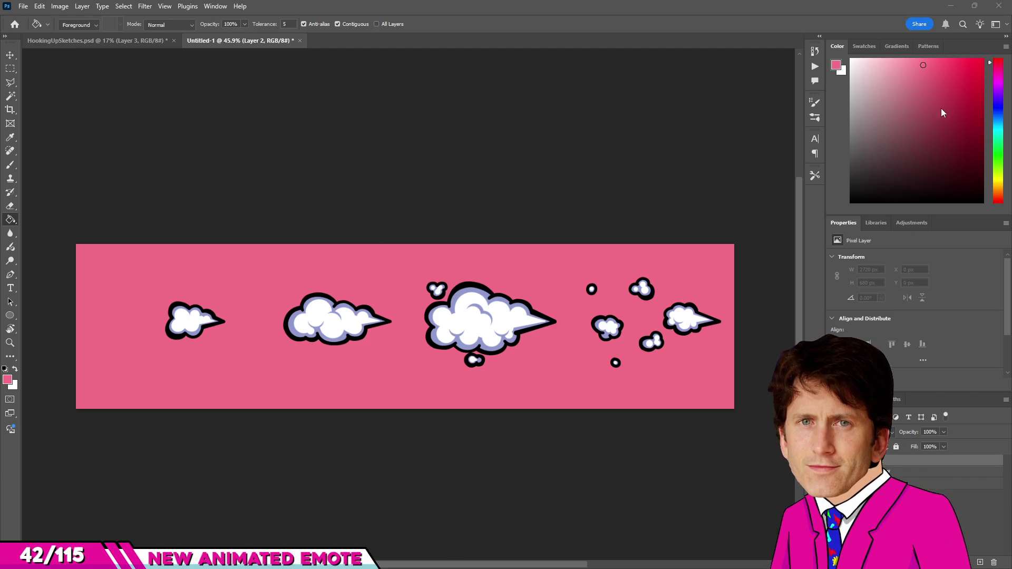
{"action": "key", "text": "d"}
{"action": "key", "text": "b"}
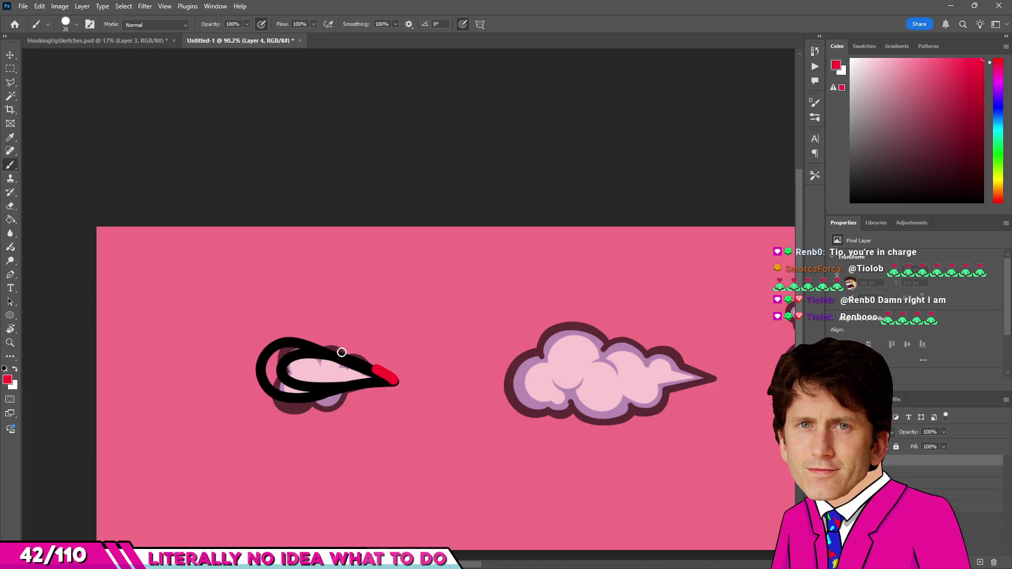
Paint red streaks around the first puff, then blue streaks along its lower left, undoing one stray stroke.
{"action": "left_click_drag", "start_coordinate": [341, 352], "coordinate": [314, 336]}
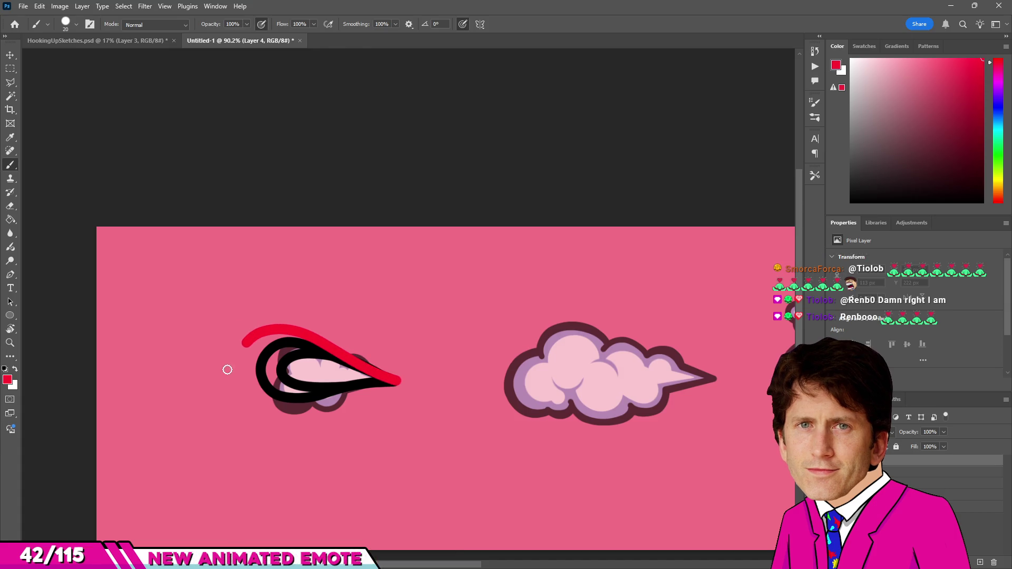
{"action": "left_click_drag", "start_coordinate": [227, 370], "coordinate": [248, 407]}
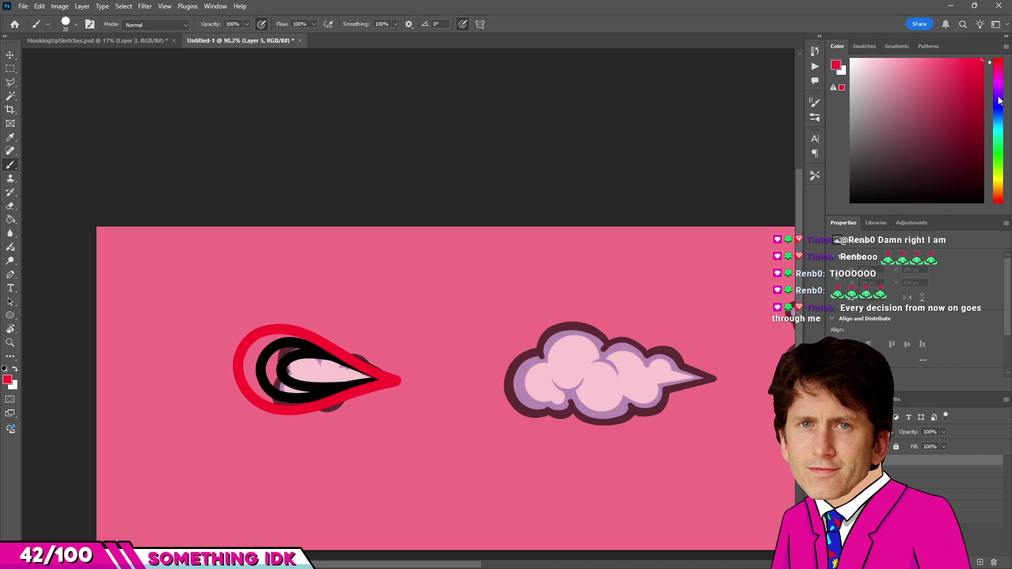
{"action": "left_click", "coordinate": [999, 101]}
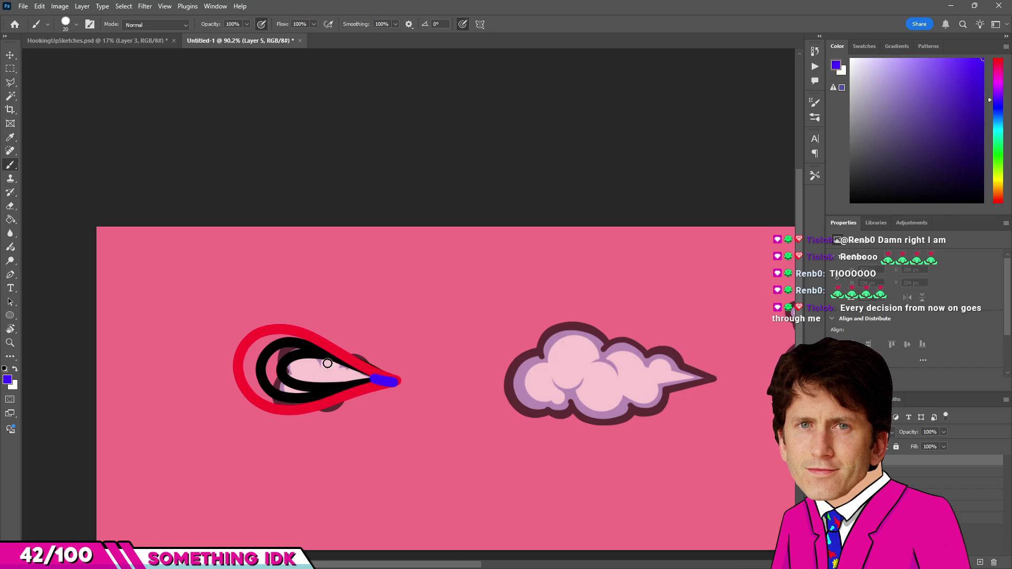
{"action": "key", "text": "ctrl+z"}
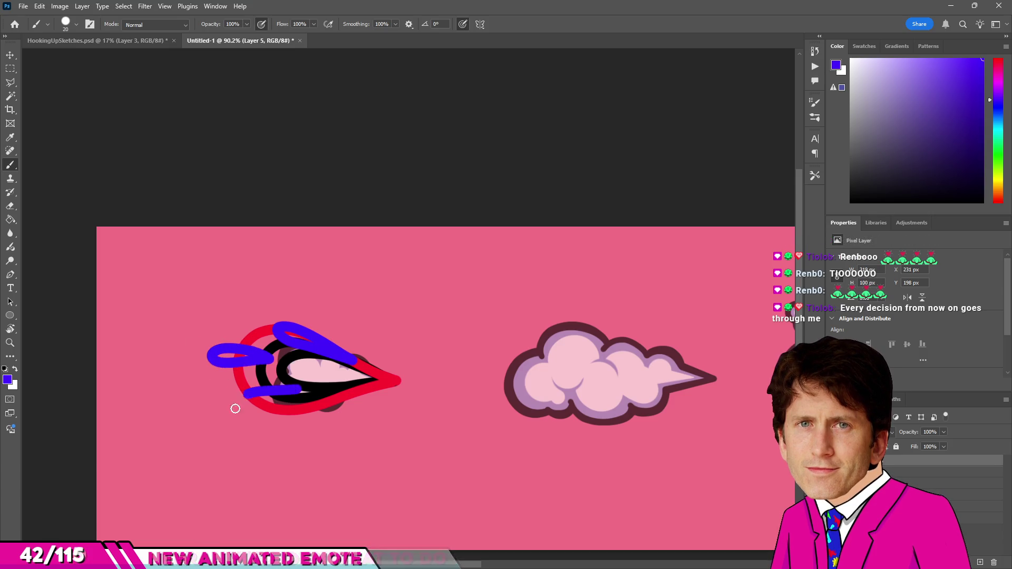
{"action": "left_click_drag", "start_coordinate": [242, 398], "coordinate": [308, 387]}
{"action": "left_click_drag", "start_coordinate": [248, 403], "coordinate": [286, 398]}
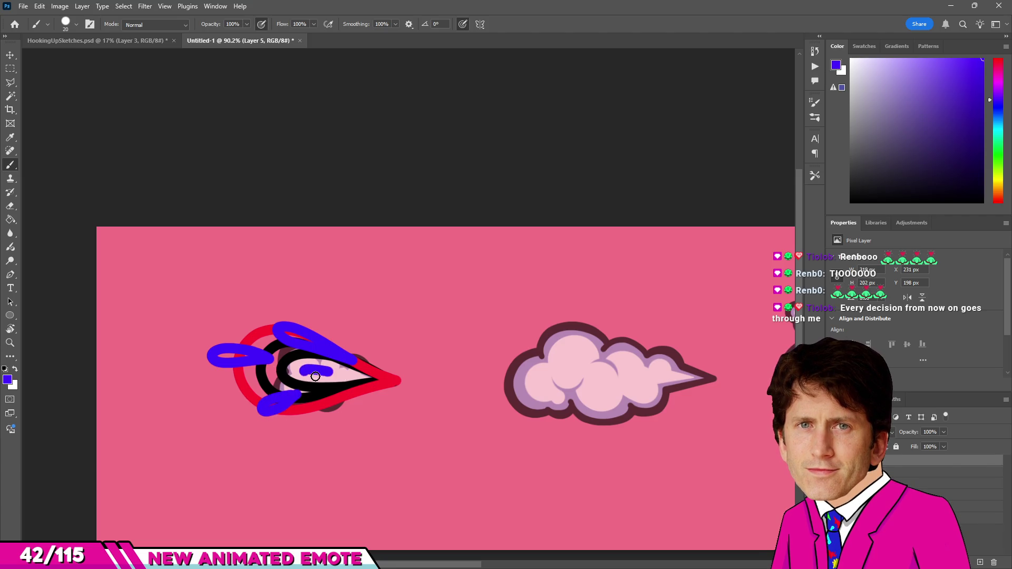
{"action": "scroll", "coordinate": [317, 403], "scroll_direction": "down", "scroll_amount": 5}
{"action": "scroll", "coordinate": [265, 369], "scroll_direction": "up", "scroll_amount": 3}
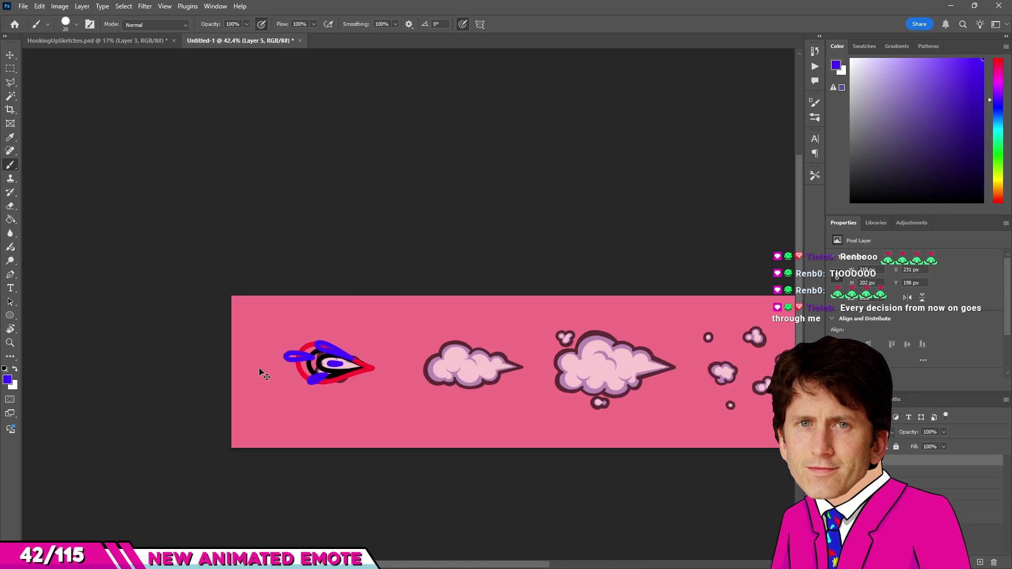
{"action": "scroll", "coordinate": [308, 343], "scroll_direction": "up", "scroll_amount": 3}
Erase the thin blue stripe running through the upper swoosh's red inner band.
{"action": "key", "text": "e"}
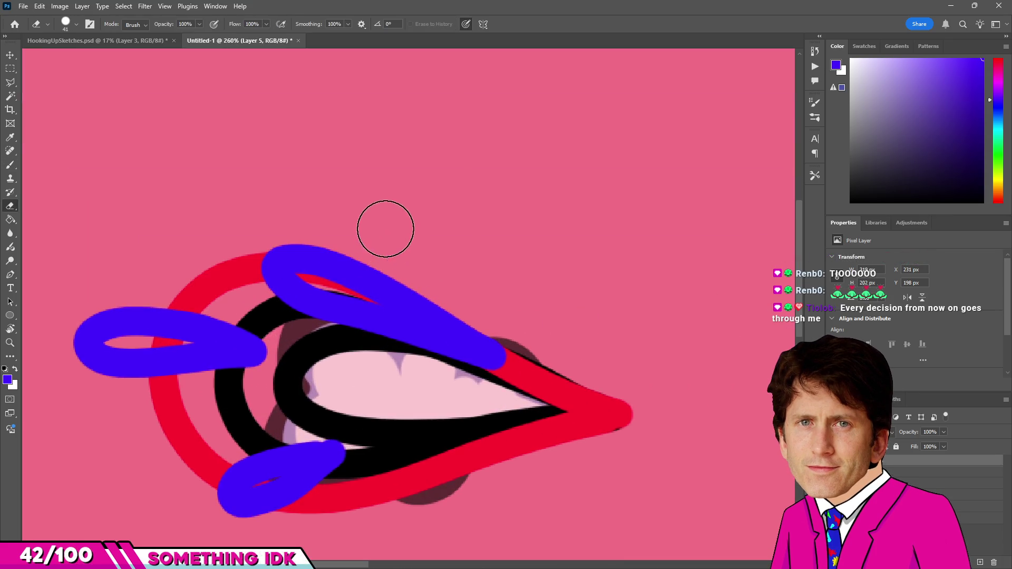
{"action": "left_click_drag", "start_coordinate": [419, 301], "coordinate": [506, 364]}
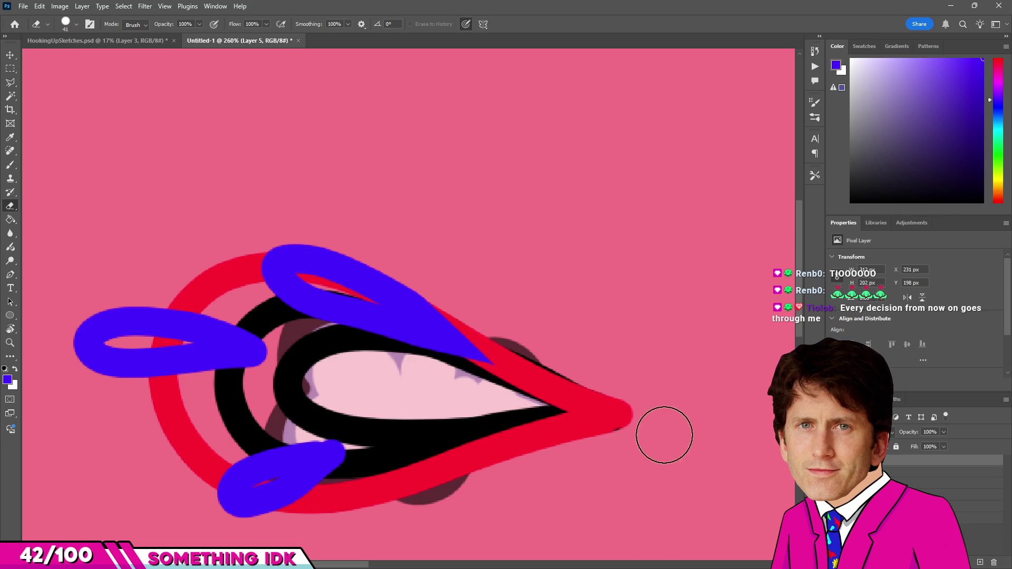
{"action": "scroll", "coordinate": [665, 434], "scroll_direction": "down", "scroll_amount": 3}
{"action": "scroll", "coordinate": [316, 284], "scroll_direction": "up", "scroll_amount": 5}
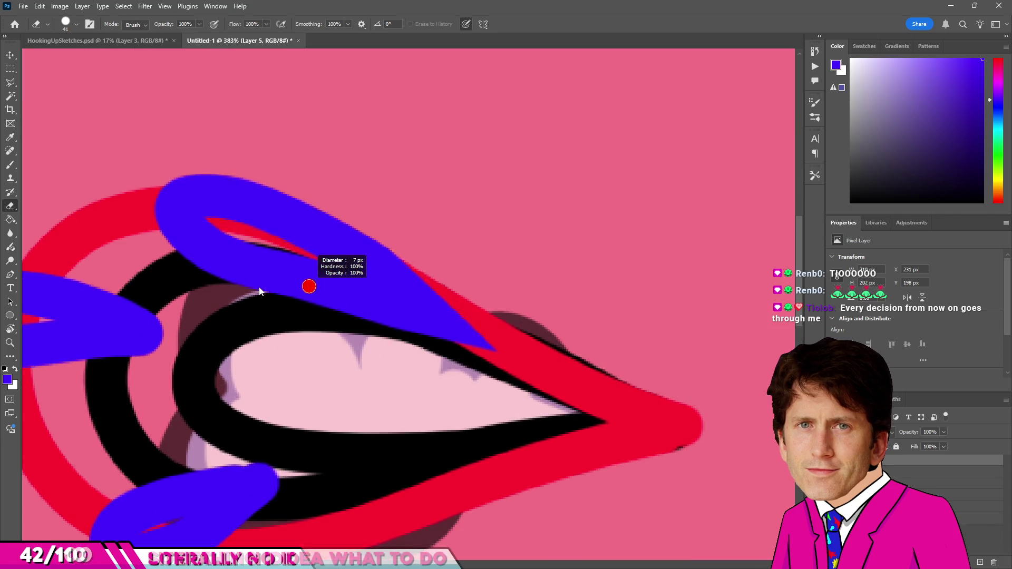
{"action": "scroll", "coordinate": [238, 277], "scroll_direction": "down", "scroll_amount": 2}
{"action": "scroll", "coordinate": [179, 268], "scroll_direction": "up", "scroll_amount": 3}
{"action": "scroll", "coordinate": [176, 277], "scroll_direction": "down", "scroll_amount": 2}
{"action": "scroll", "coordinate": [174, 289], "scroll_direction": "up", "scroll_amount": 2}
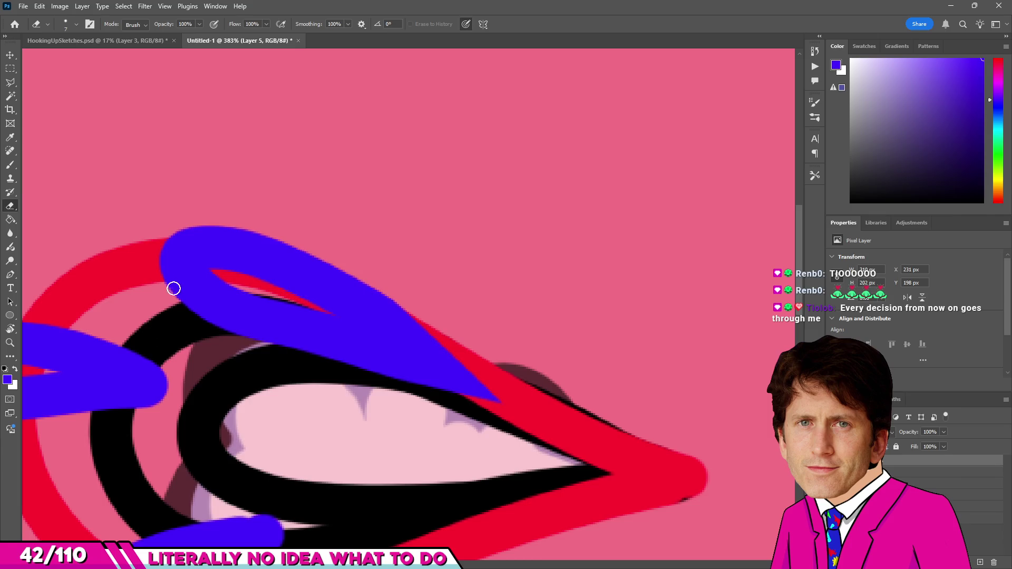
{"action": "scroll", "coordinate": [173, 289], "scroll_direction": "up", "scroll_amount": 2}
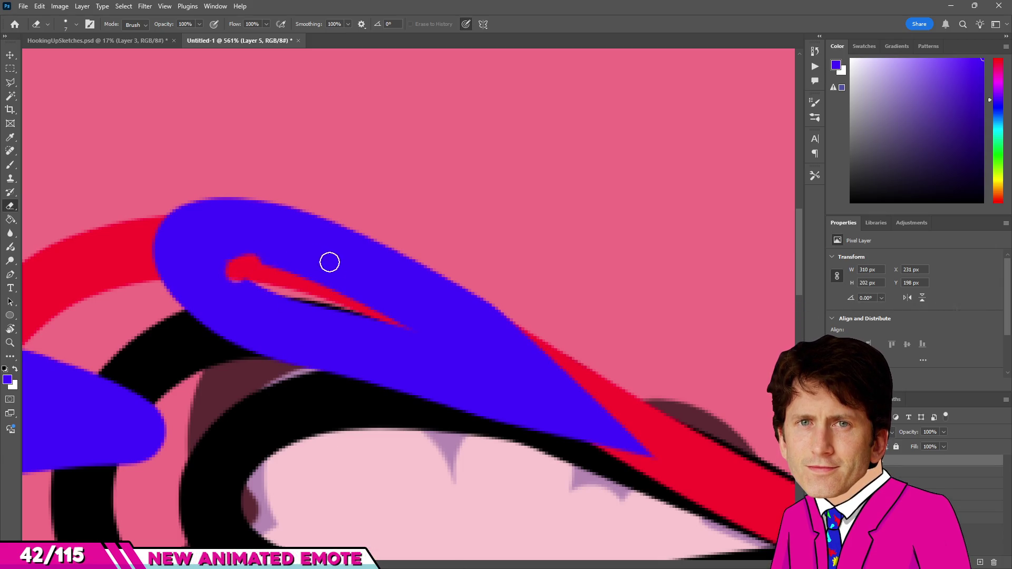
{"action": "left_click_drag", "start_coordinate": [260, 290], "coordinate": [254, 291]}
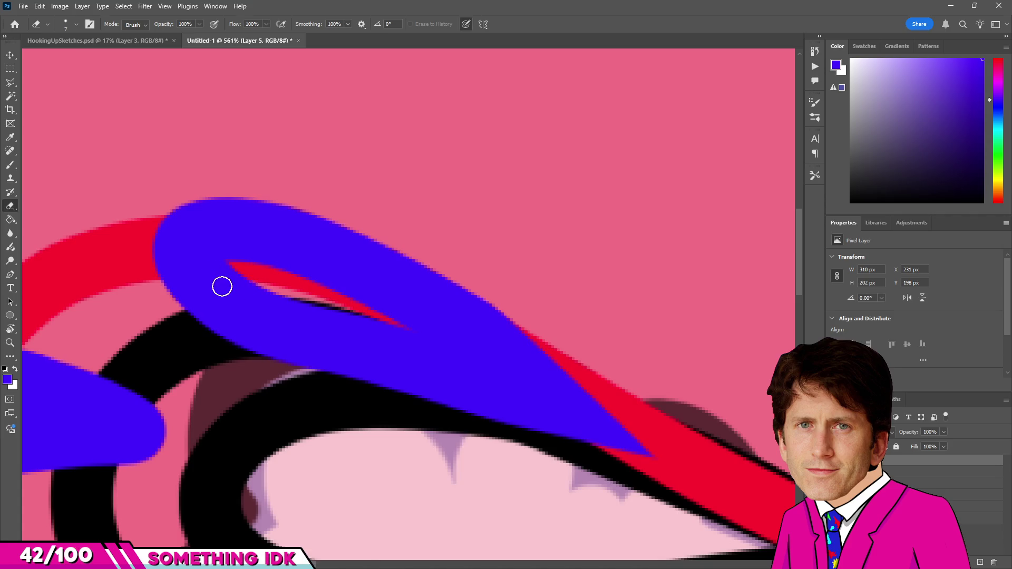
{"action": "left_click_drag", "start_coordinate": [233, 266], "coordinate": [603, 448]}
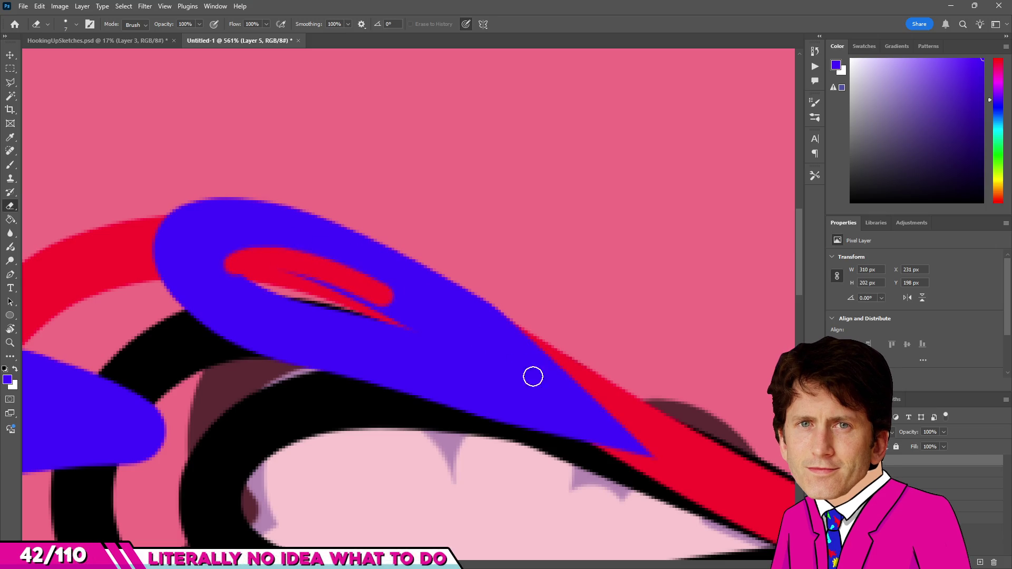
{"action": "left_click_drag", "start_coordinate": [497, 371], "coordinate": [272, 300]}
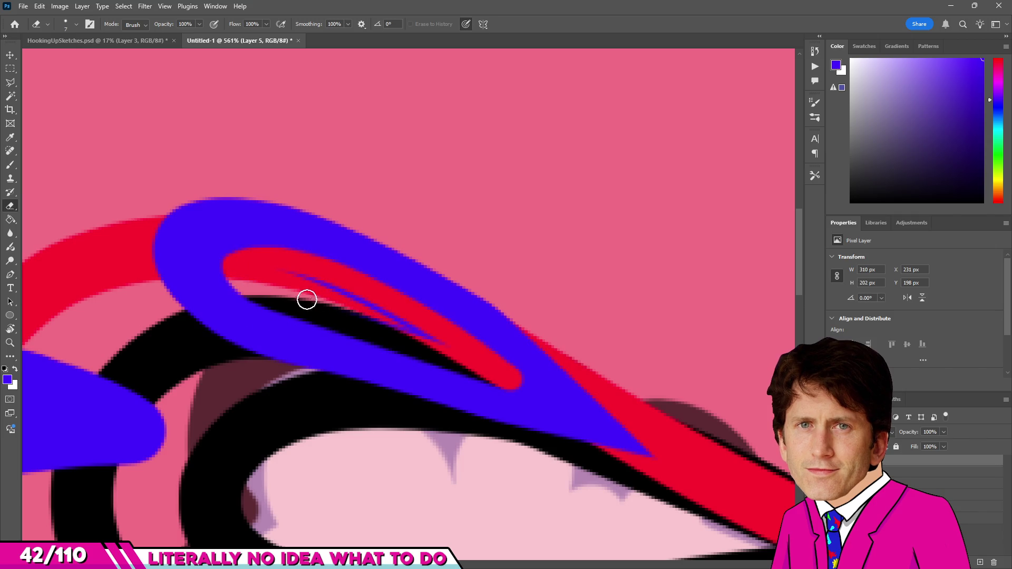
{"action": "left_click_drag", "start_coordinate": [280, 265], "coordinate": [540, 385]}
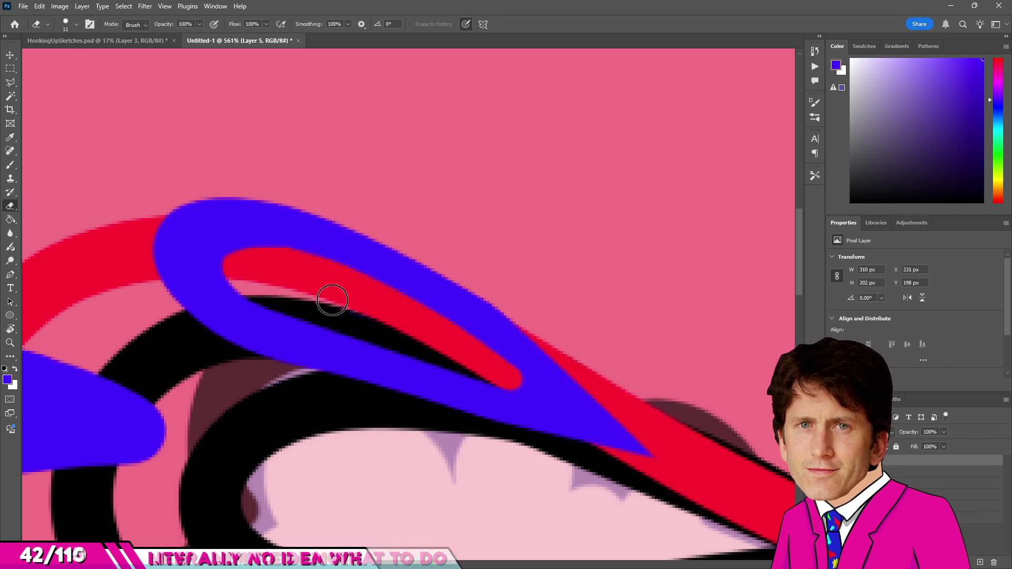
Erase remaining stray blue along the red band, toggling between Brush and Eraser.
{"action": "key", "text": "b"}
{"action": "scroll", "coordinate": [470, 343], "scroll_direction": "up", "scroll_amount": 1}
{"action": "scroll", "coordinate": [470, 342], "scroll_direction": "up", "scroll_amount": 3}
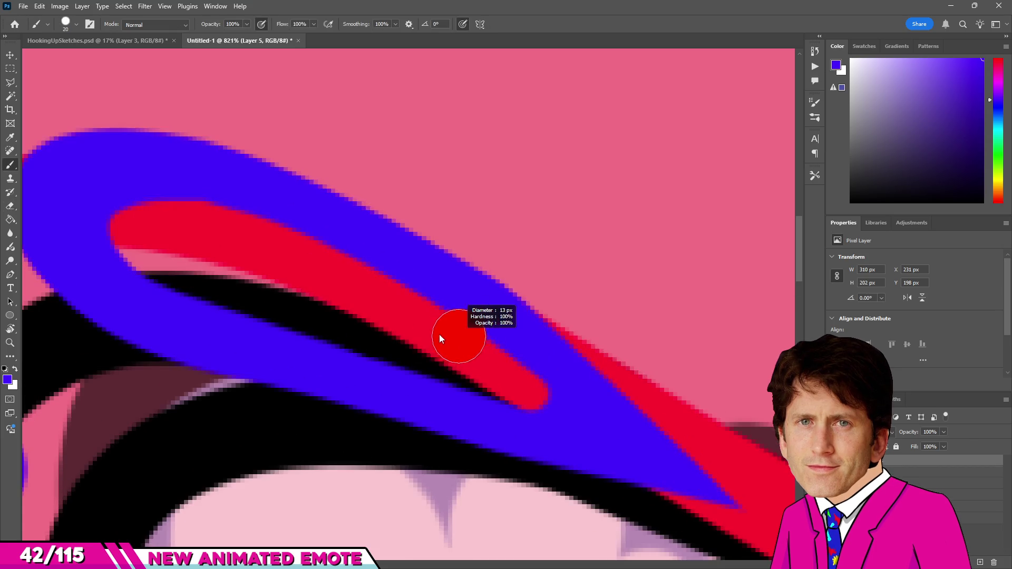
{"action": "key", "text": "e"}
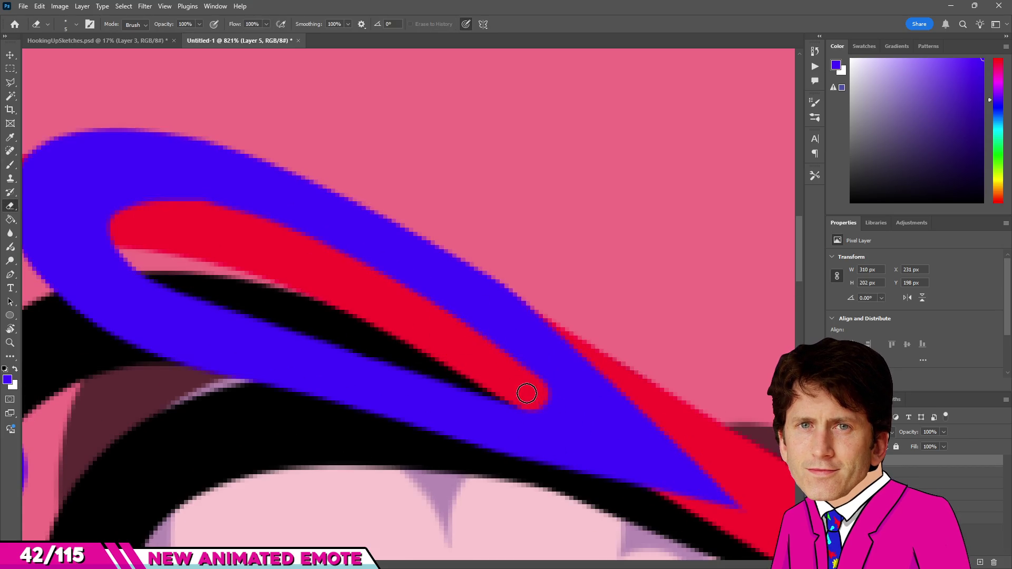
{"action": "mouse_move", "coordinate": [562, 417]}
{"action": "left_mouse_down"}
{"action": "mouse_move", "coordinate": [569, 408]}
{"action": "mouse_move", "coordinate": [523, 382]}
{"action": "left_mouse_up"}
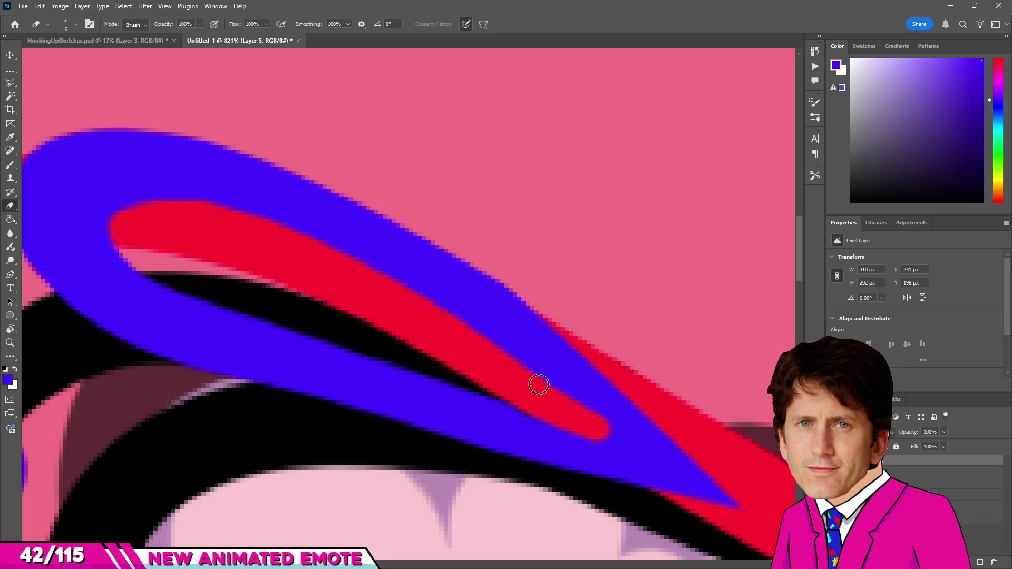
{"action": "key", "text": "b"}
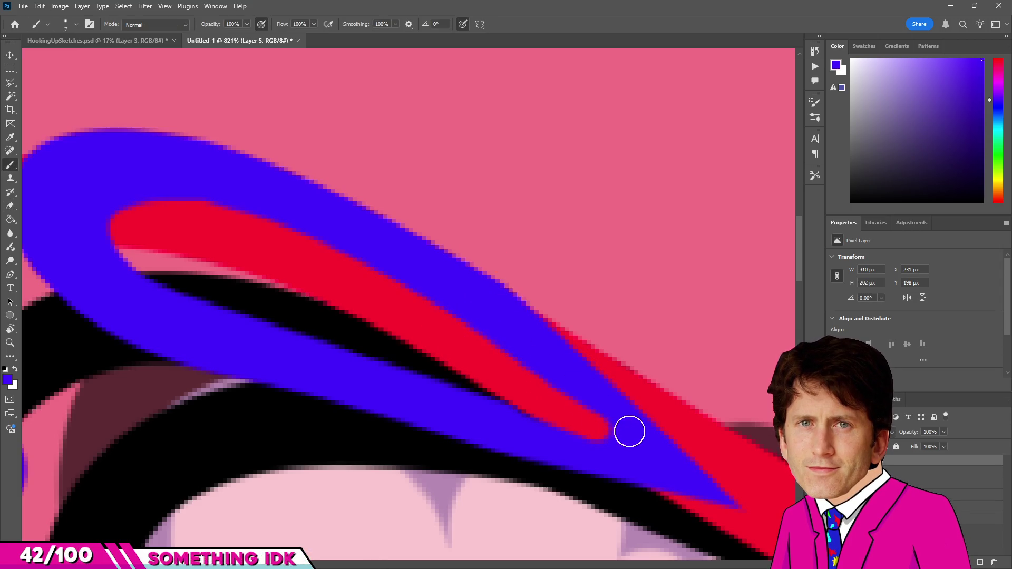
{"action": "scroll", "coordinate": [631, 447], "scroll_direction": "down", "scroll_amount": 3}
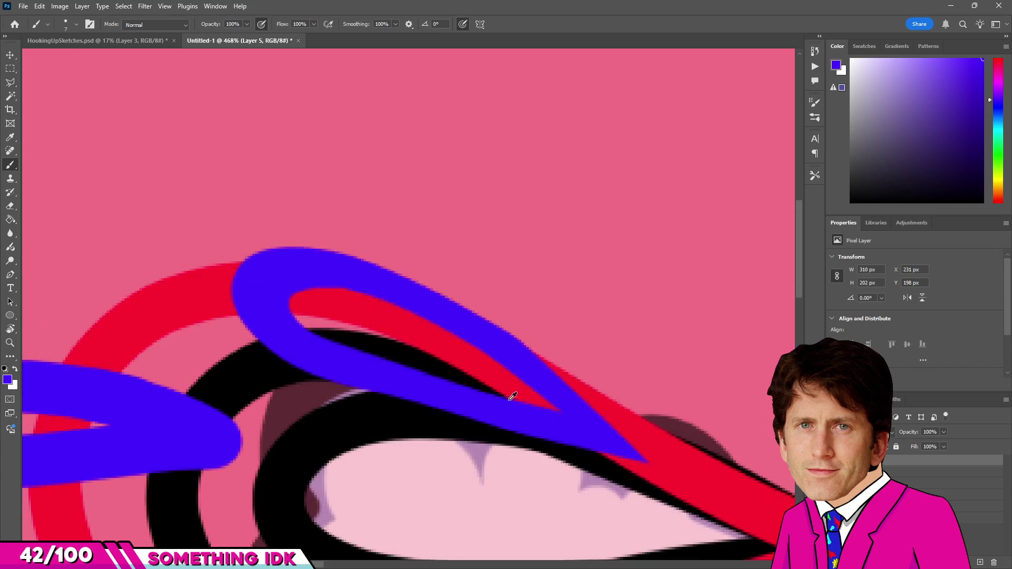
{"action": "scroll", "coordinate": [509, 395], "scroll_direction": "down", "scroll_amount": 2}
{"action": "scroll", "coordinate": [475, 380], "scroll_direction": "up", "scroll_amount": 3}
{"action": "scroll", "coordinate": [406, 332], "scroll_direction": "down", "scroll_amount": 2}
{"action": "scroll", "coordinate": [406, 333], "scroll_direction": "up", "scroll_amount": 3}
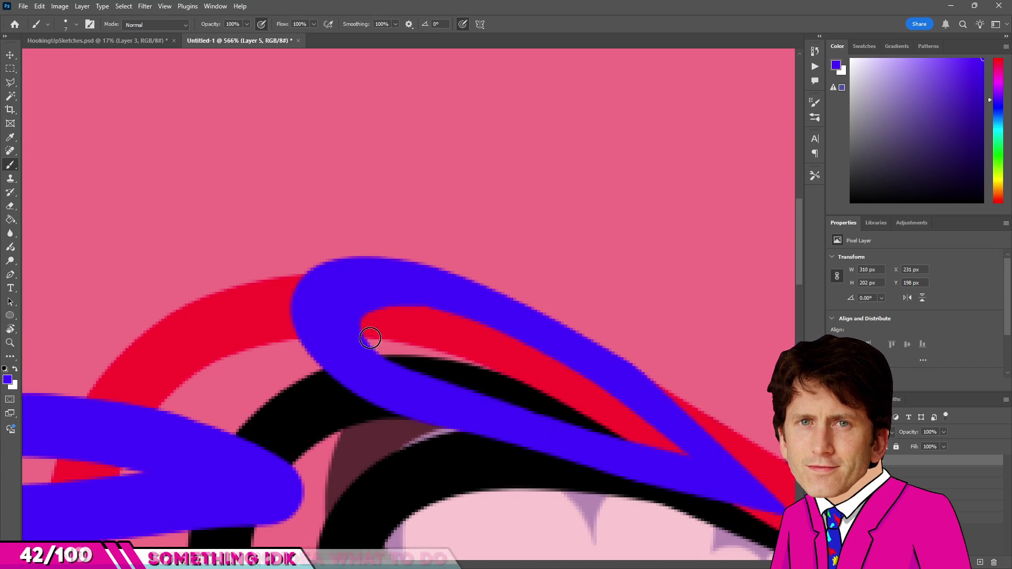
{"action": "scroll", "coordinate": [405, 333], "scroll_direction": "up", "scroll_amount": 3}
Erase the blue covering the red band's tip and ready the Eraser for the left loop.
{"action": "key", "text": "e"}
{"action": "mouse_move", "coordinate": [423, 330]}
{"action": "left_mouse_down"}
{"action": "mouse_move", "coordinate": [338, 316]}
{"action": "mouse_move", "coordinate": [335, 339]}
{"action": "mouse_move", "coordinate": [439, 367]}
{"action": "mouse_move", "coordinate": [316, 334]}
{"action": "mouse_move", "coordinate": [314, 310]}
{"action": "mouse_move", "coordinate": [380, 293]}
{"action": "mouse_move", "coordinate": [515, 334]}
{"action": "left_mouse_up"}
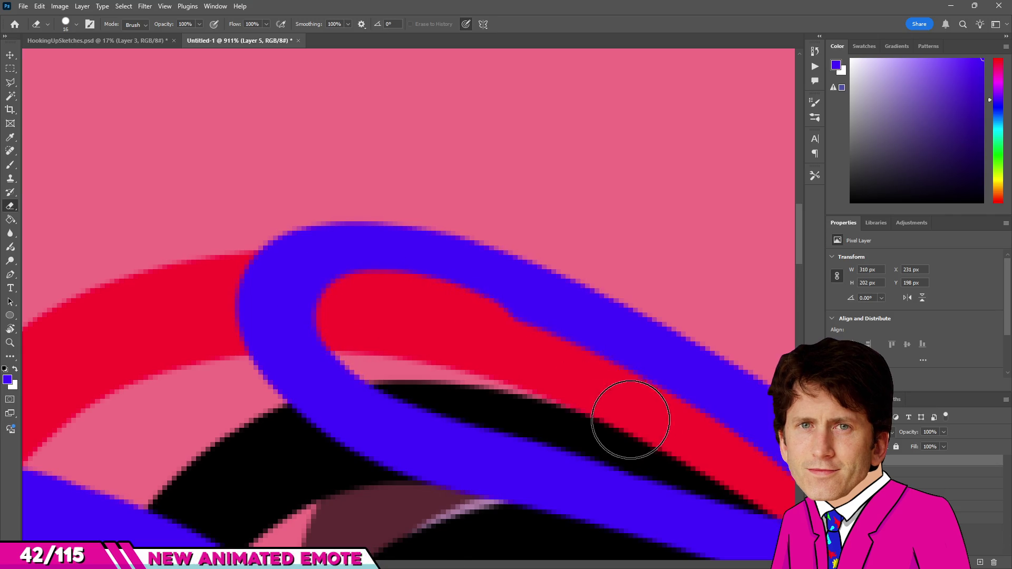
{"action": "key", "text": "b"}
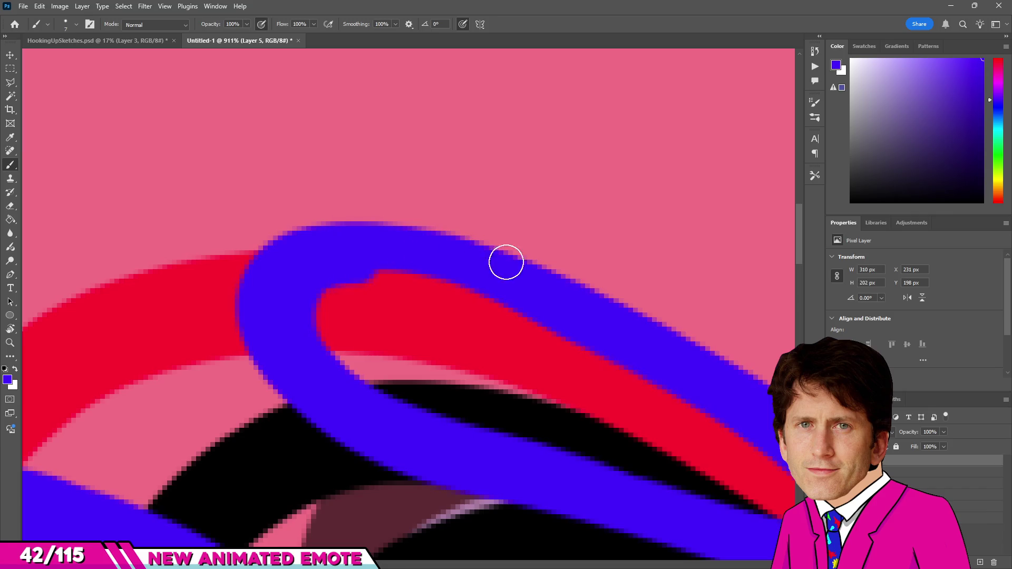
{"action": "scroll", "coordinate": [335, 226], "scroll_direction": "down", "scroll_amount": 5, "text": "alt"}
{"action": "scroll", "coordinate": [334, 226], "scroll_direction": "up", "scroll_amount": 1, "text": "alt"}
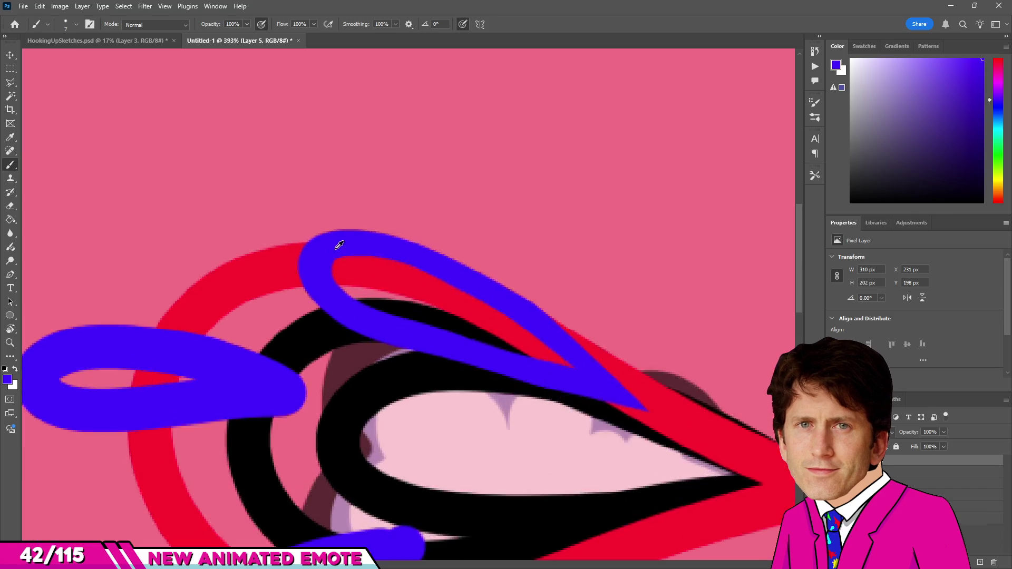
{"action": "scroll", "coordinate": [342, 243], "scroll_direction": "up", "scroll_amount": 5, "text": "alt"}
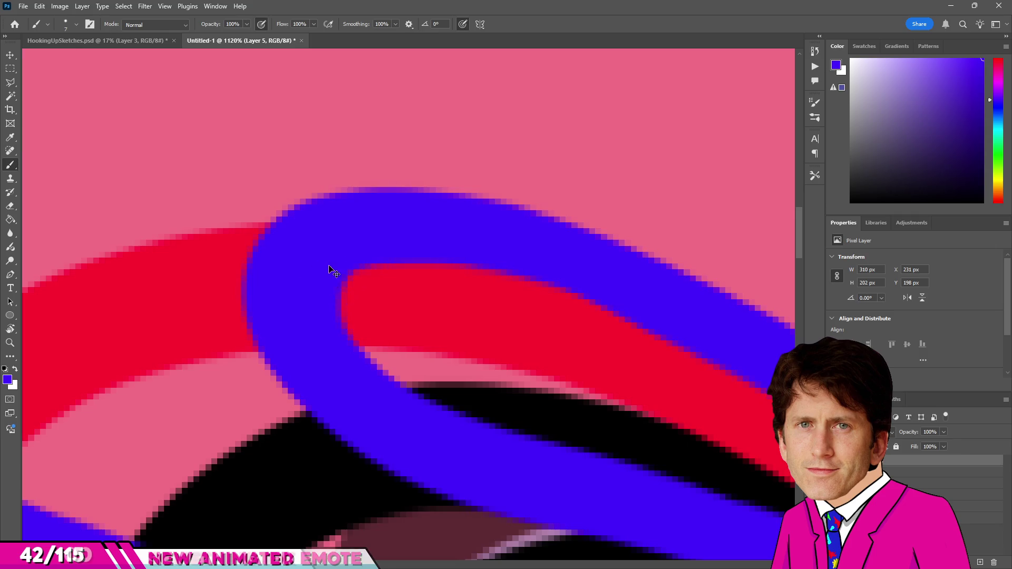
{"action": "scroll", "coordinate": [474, 226], "scroll_direction": "down", "scroll_amount": 2, "text": "alt"}
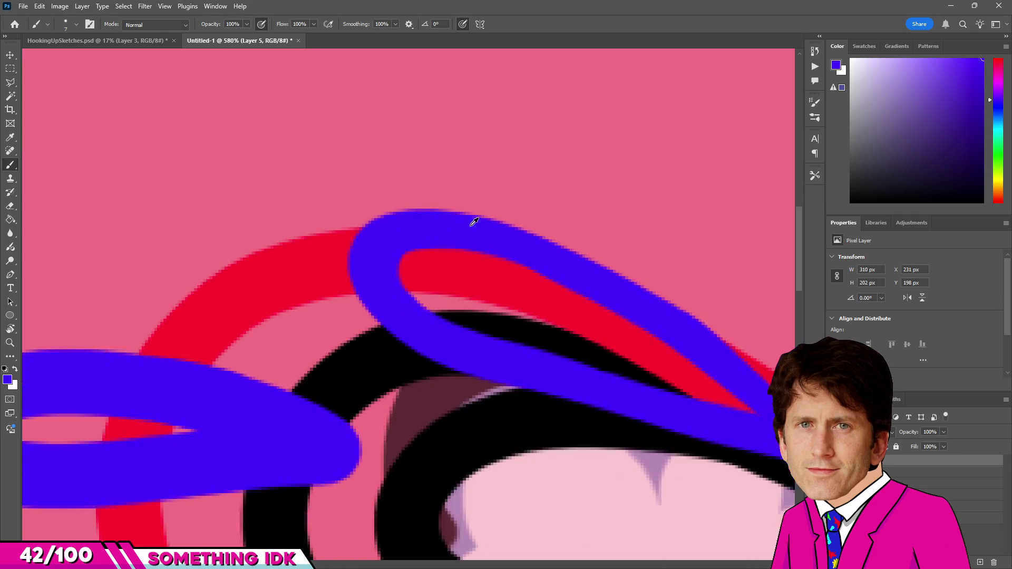
{"action": "scroll", "coordinate": [471, 218], "scroll_direction": "down", "scroll_amount": 3, "text": "alt"}
{"action": "scroll", "coordinate": [340, 298], "scroll_direction": "up", "scroll_amount": 3, "text": "alt"}
{"action": "key", "text": "e"}
{"action": "scroll", "coordinate": [217, 306], "scroll_direction": "up", "scroll_amount": 5, "text": "alt"}
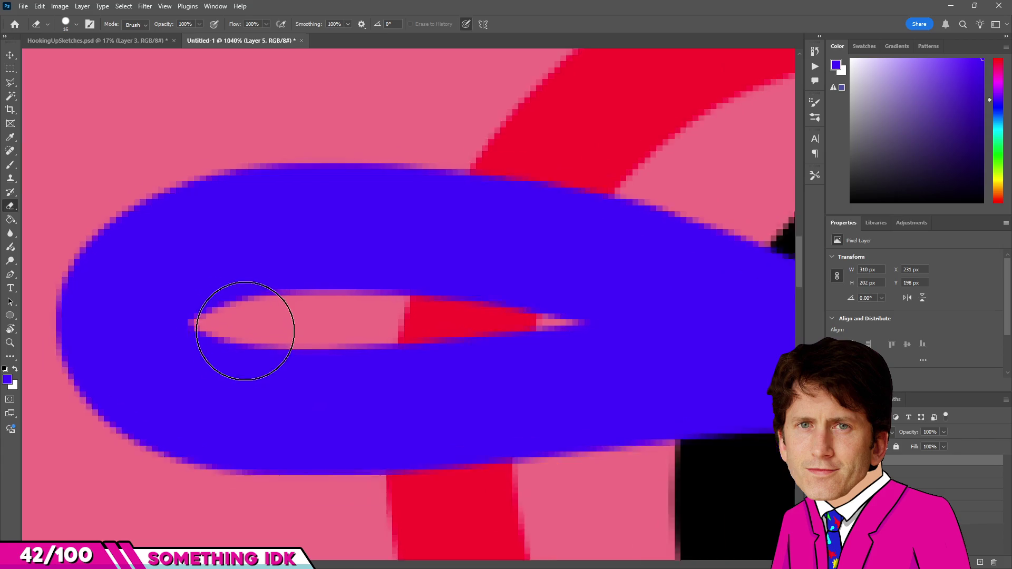
Clear the left blue loop's interior to pink and trim its ragged inner fringe.
{"action": "mouse_move", "coordinate": [226, 316]}
{"action": "left_mouse_down"}
{"action": "mouse_move", "coordinate": [248, 294]}
{"action": "mouse_move", "coordinate": [745, 340]}
{"action": "mouse_move", "coordinate": [701, 350]}
{"action": "left_mouse_up"}
{"action": "scroll", "coordinate": [520, 301], "scroll_direction": "down", "scroll_amount": 3, "text": "alt"}
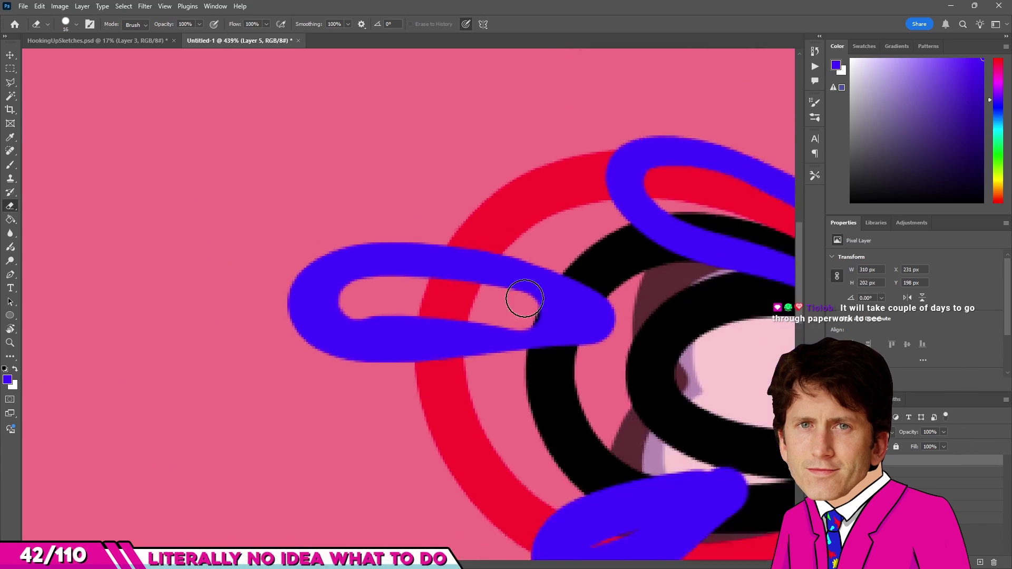
{"action": "scroll", "coordinate": [558, 321], "scroll_direction": "up", "scroll_amount": 2, "text": "alt"}
{"action": "mouse_move", "coordinate": [558, 321]}
{"action": "left_mouse_down"}
{"action": "mouse_move", "coordinate": [234, 325]}
{"action": "mouse_move", "coordinate": [203, 290]}
{"action": "mouse_move", "coordinate": [265, 253]}
{"action": "mouse_move", "coordinate": [528, 317]}
{"action": "left_mouse_up"}
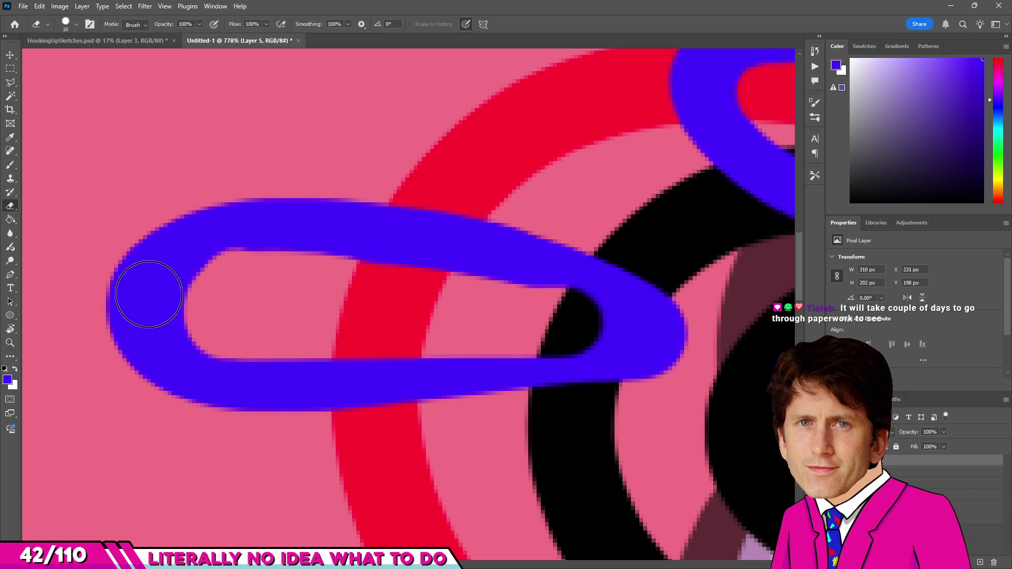
{"action": "mouse_move", "coordinate": [142, 289]}
{"action": "left_mouse_down"}
{"action": "mouse_move", "coordinate": [181, 350]}
{"action": "mouse_move", "coordinate": [350, 323]}
{"action": "left_mouse_up"}
Repaint the loop's upper-left, lower and upper-right edges with blue.
{"action": "key", "text": "b"}
{"action": "mouse_move", "coordinate": [210, 257]}
{"action": "left_mouse_down"}
{"action": "mouse_move", "coordinate": [197, 233]}
{"action": "mouse_move", "coordinate": [86, 318]}
{"action": "mouse_move", "coordinate": [152, 380]}
{"action": "left_mouse_up"}
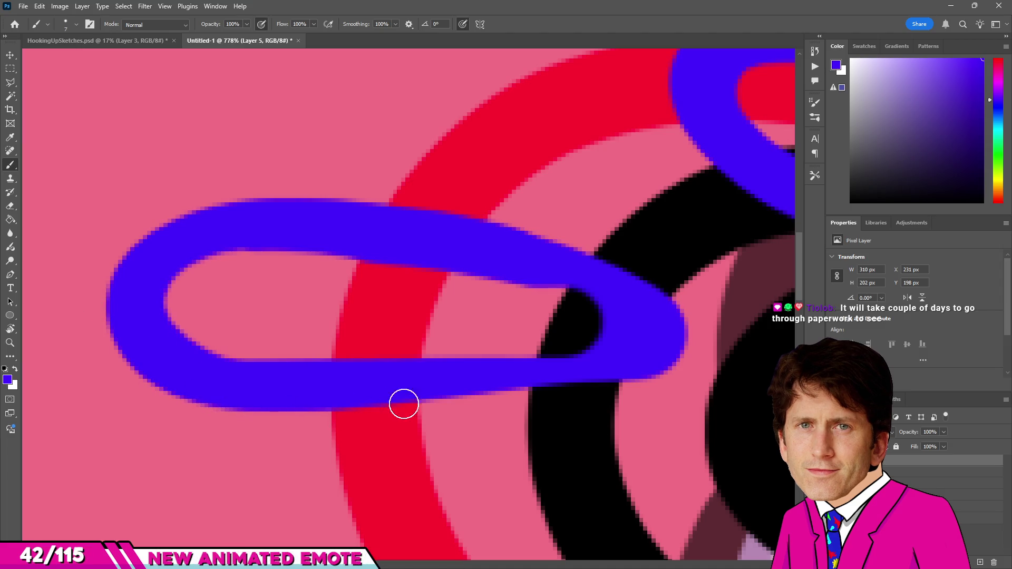
{"action": "left_click_drag", "start_coordinate": [698, 333], "coordinate": [643, 322]}
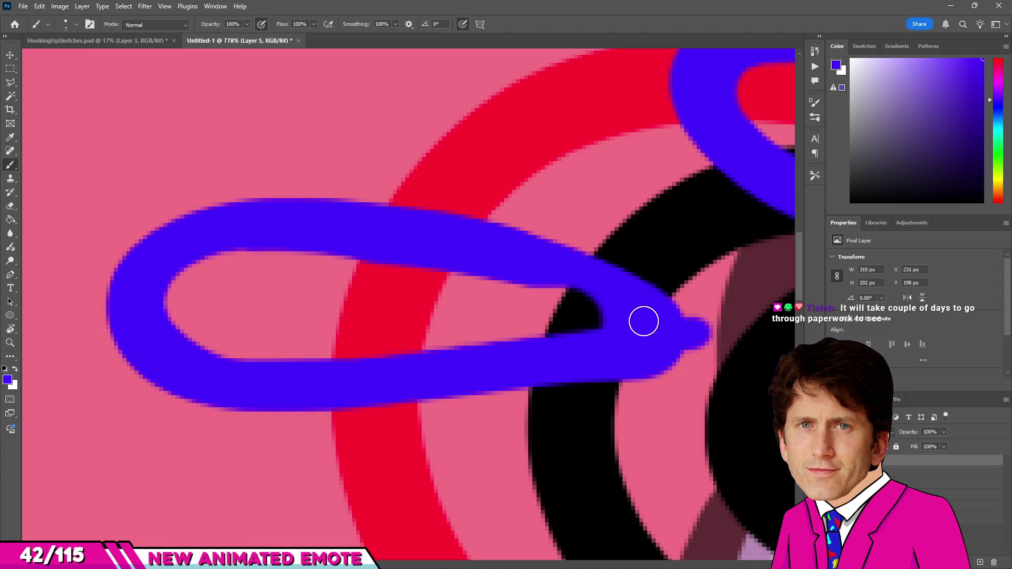
{"action": "left_click_drag", "start_coordinate": [480, 262], "coordinate": [385, 230]}
Thin the loop's upper and lower outer edges with the Eraser into a tapered teardrop.
{"action": "key", "text": "e"}
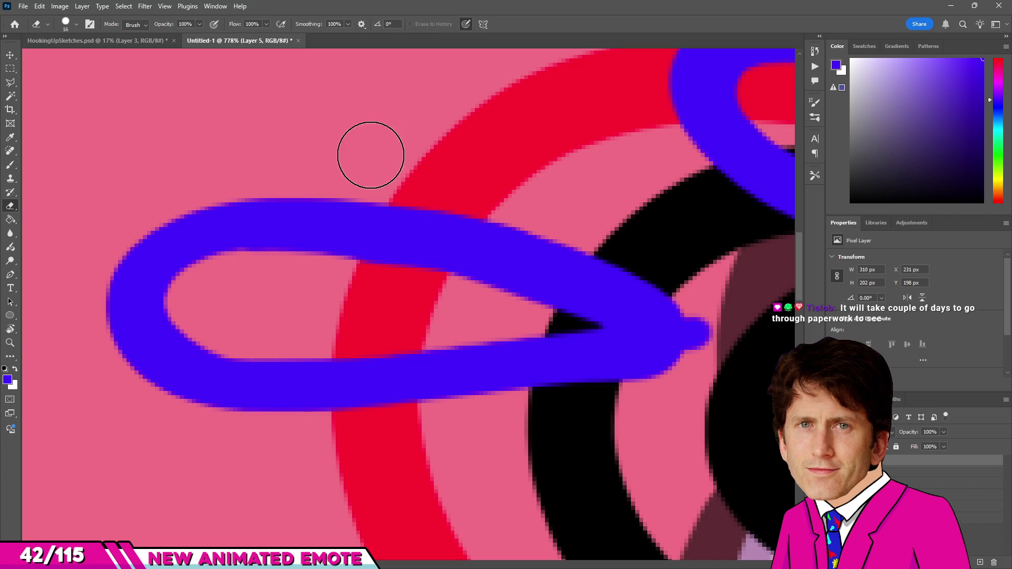
{"action": "mouse_move", "coordinate": [435, 208]}
{"action": "left_mouse_down"}
{"action": "mouse_move", "coordinate": [514, 231]}
{"action": "mouse_move", "coordinate": [656, 300]}
{"action": "left_mouse_up"}
{"action": "scroll", "coordinate": [694, 354], "scroll_direction": "down", "scroll_amount": 1}
{"action": "scroll", "coordinate": [694, 354], "scroll_direction": "up", "scroll_amount": 1}
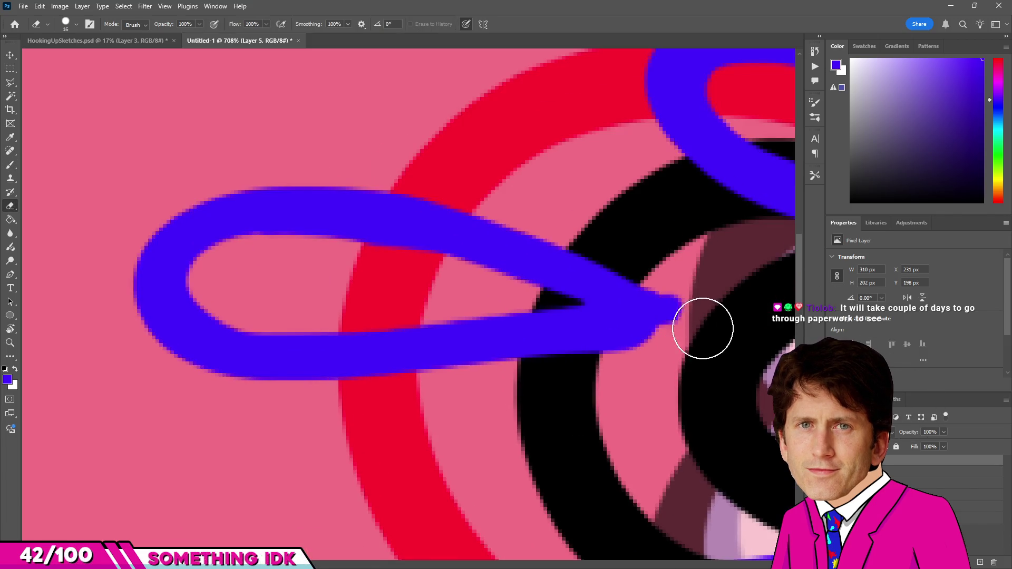
{"action": "mouse_move", "coordinate": [701, 327]}
{"action": "left_mouse_down"}
{"action": "mouse_move", "coordinate": [355, 411]}
{"action": "mouse_move", "coordinate": [104, 441]}
{"action": "left_mouse_up"}
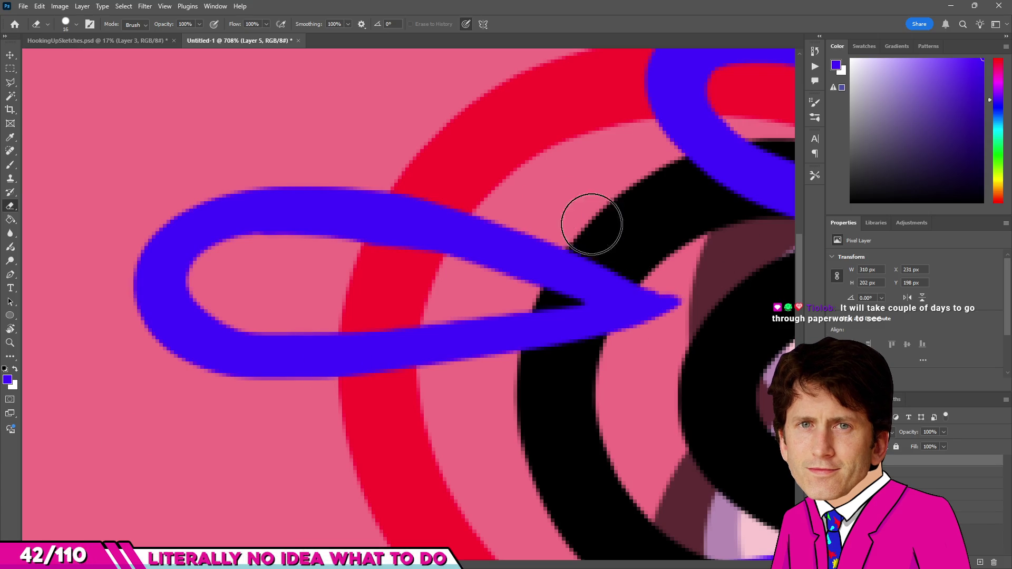
{"action": "scroll", "coordinate": [339, 267], "scroll_direction": "down", "scroll_amount": 3}
{"action": "scroll", "coordinate": [418, 276], "scroll_direction": "down", "scroll_amount": 3}
{"action": "scroll", "coordinate": [298, 360], "scroll_direction": "up", "scroll_amount": 4}
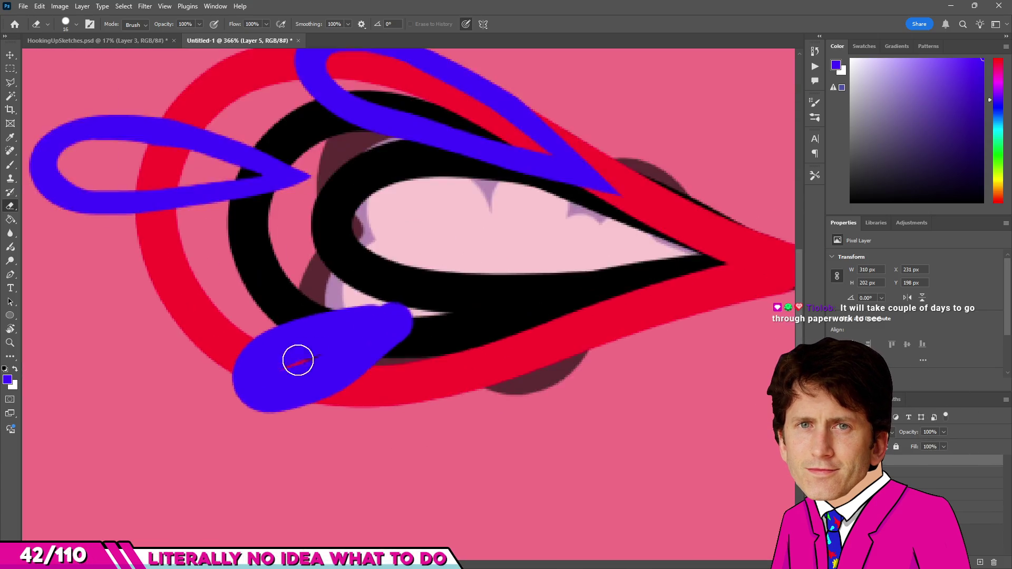
{"action": "scroll", "coordinate": [298, 361], "scroll_direction": "up", "scroll_amount": 2}
Erase a straight channel through the lower blue blob so red shows inside, undoing one stray hole.
{"action": "key", "text": "b"}
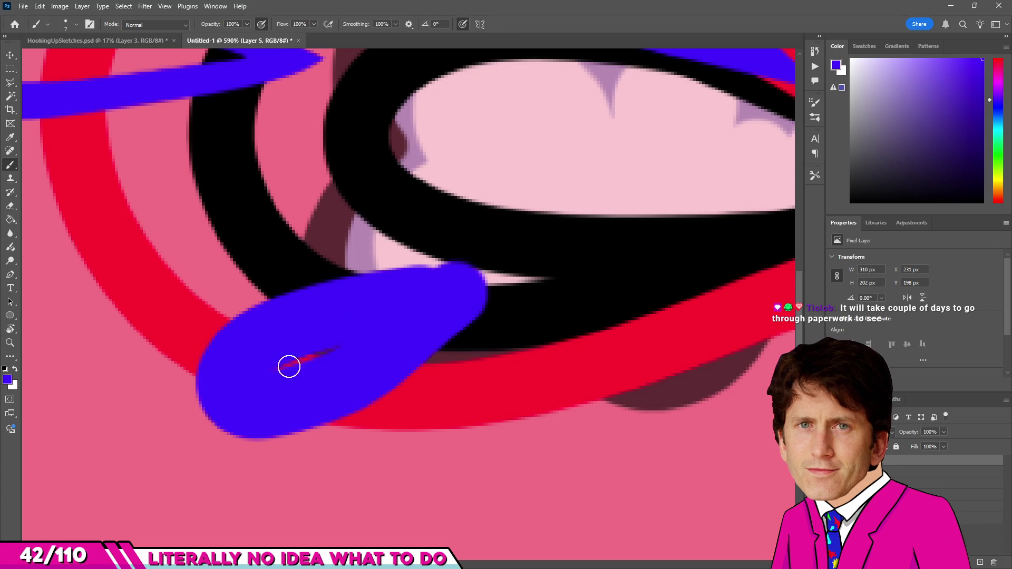
{"action": "key", "text": "e"}
{"action": "scroll", "coordinate": [335, 343], "scroll_direction": "up", "scroll_amount": 2}
{"action": "left_click", "coordinate": [449, 297]}
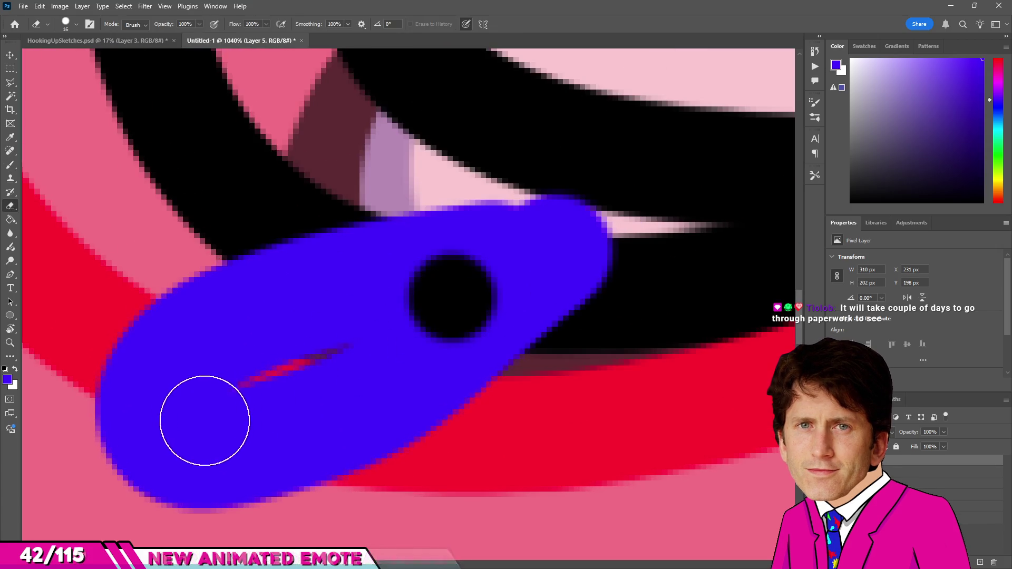
{"action": "key", "text": "ctrl+z"}
{"action": "left_click", "coordinate": [452, 303]}
{"action": "left_click", "coordinate": [225, 398], "text": "shift"}
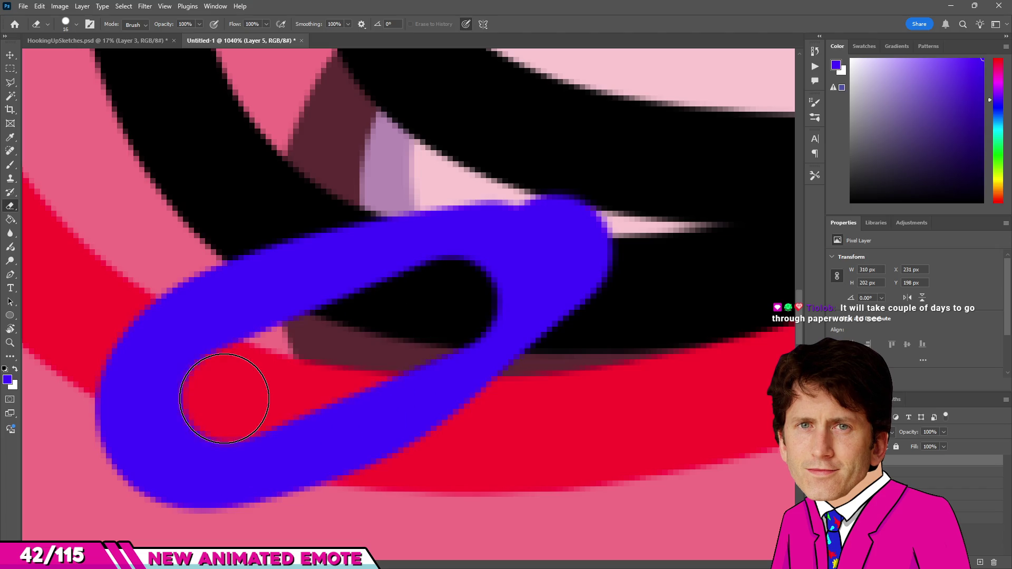
{"action": "left_click_drag", "start_coordinate": [204, 404], "coordinate": [252, 370]}
{"action": "key", "text": "b"}
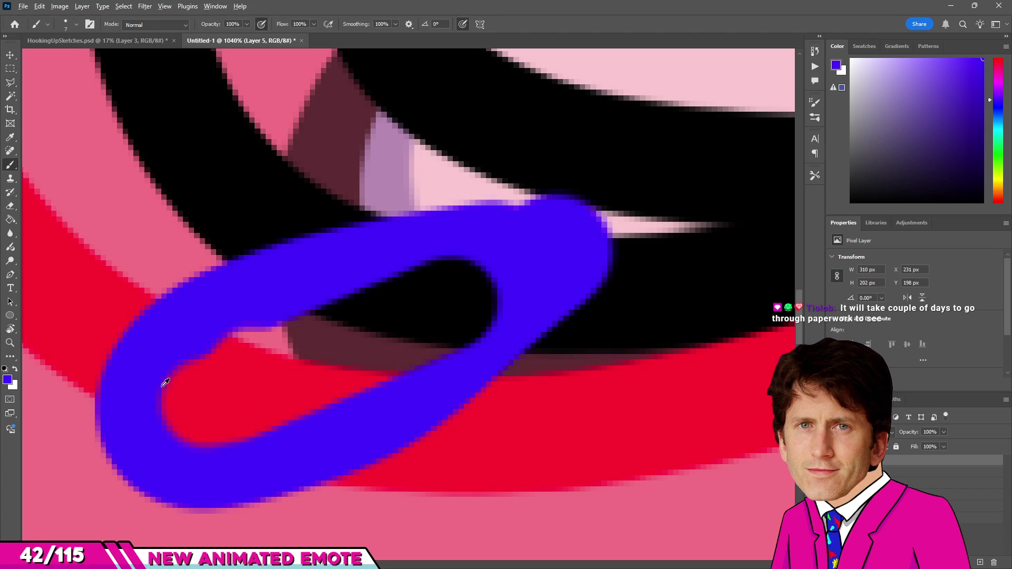